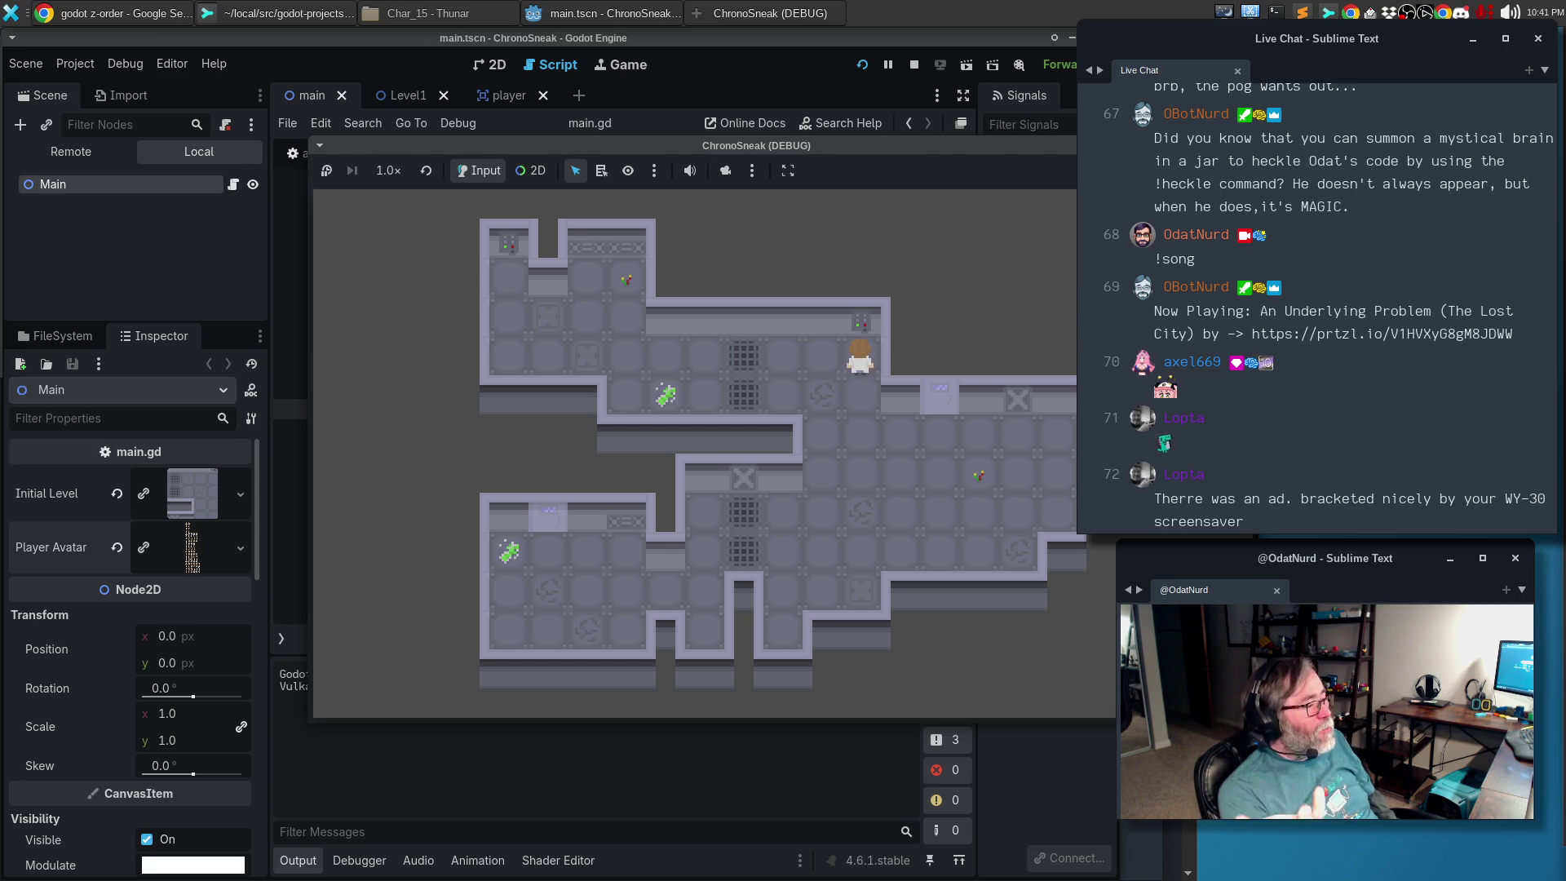
Walk the player left along the corridor, up through the room, down and back right
key(Left)
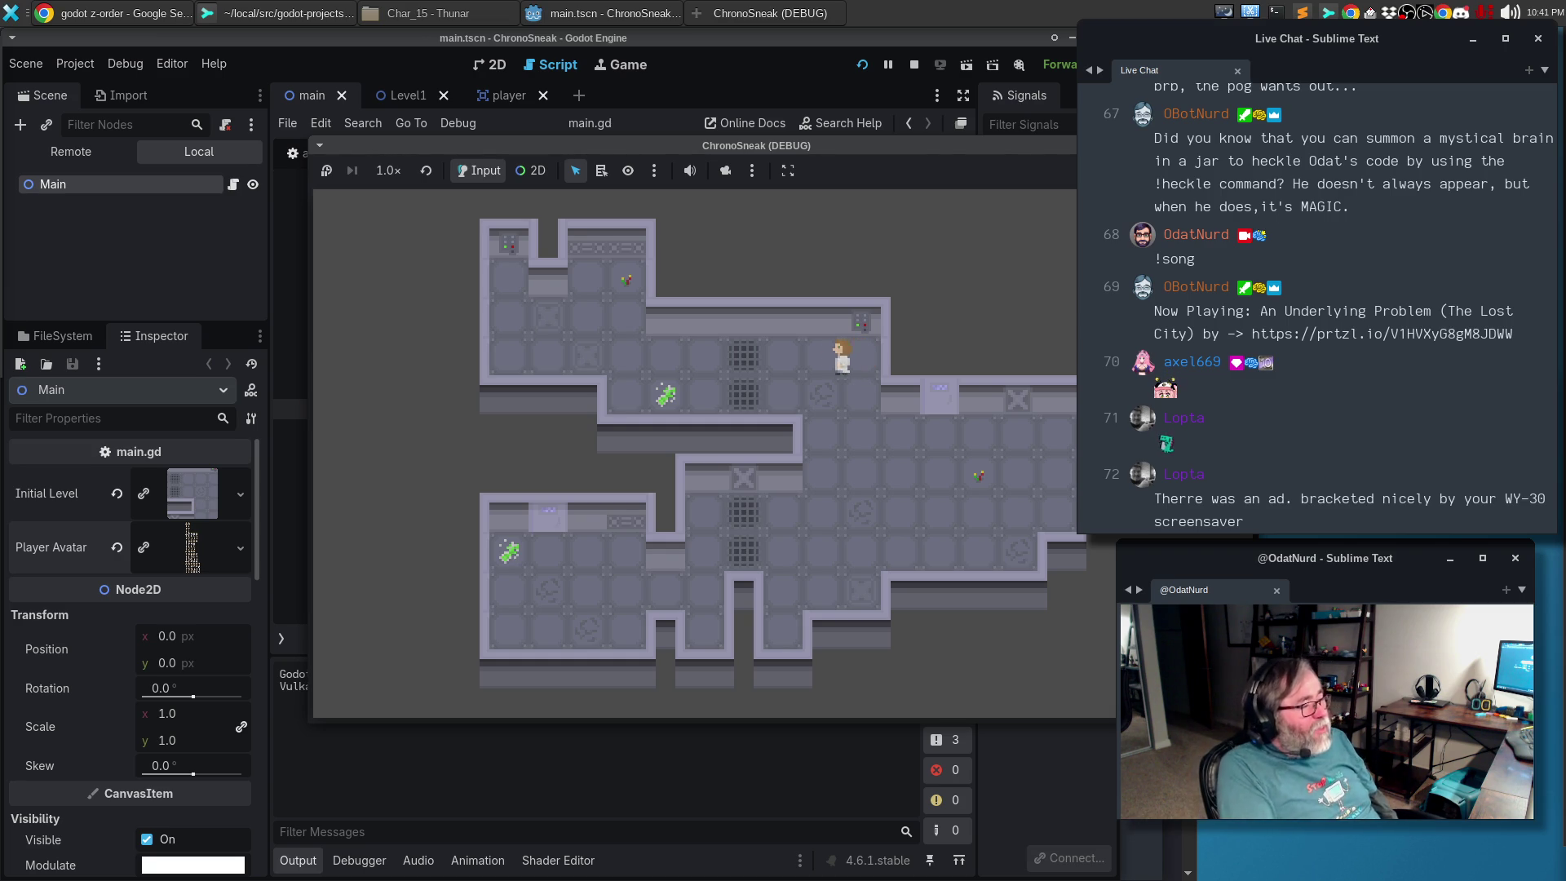
key(Left)
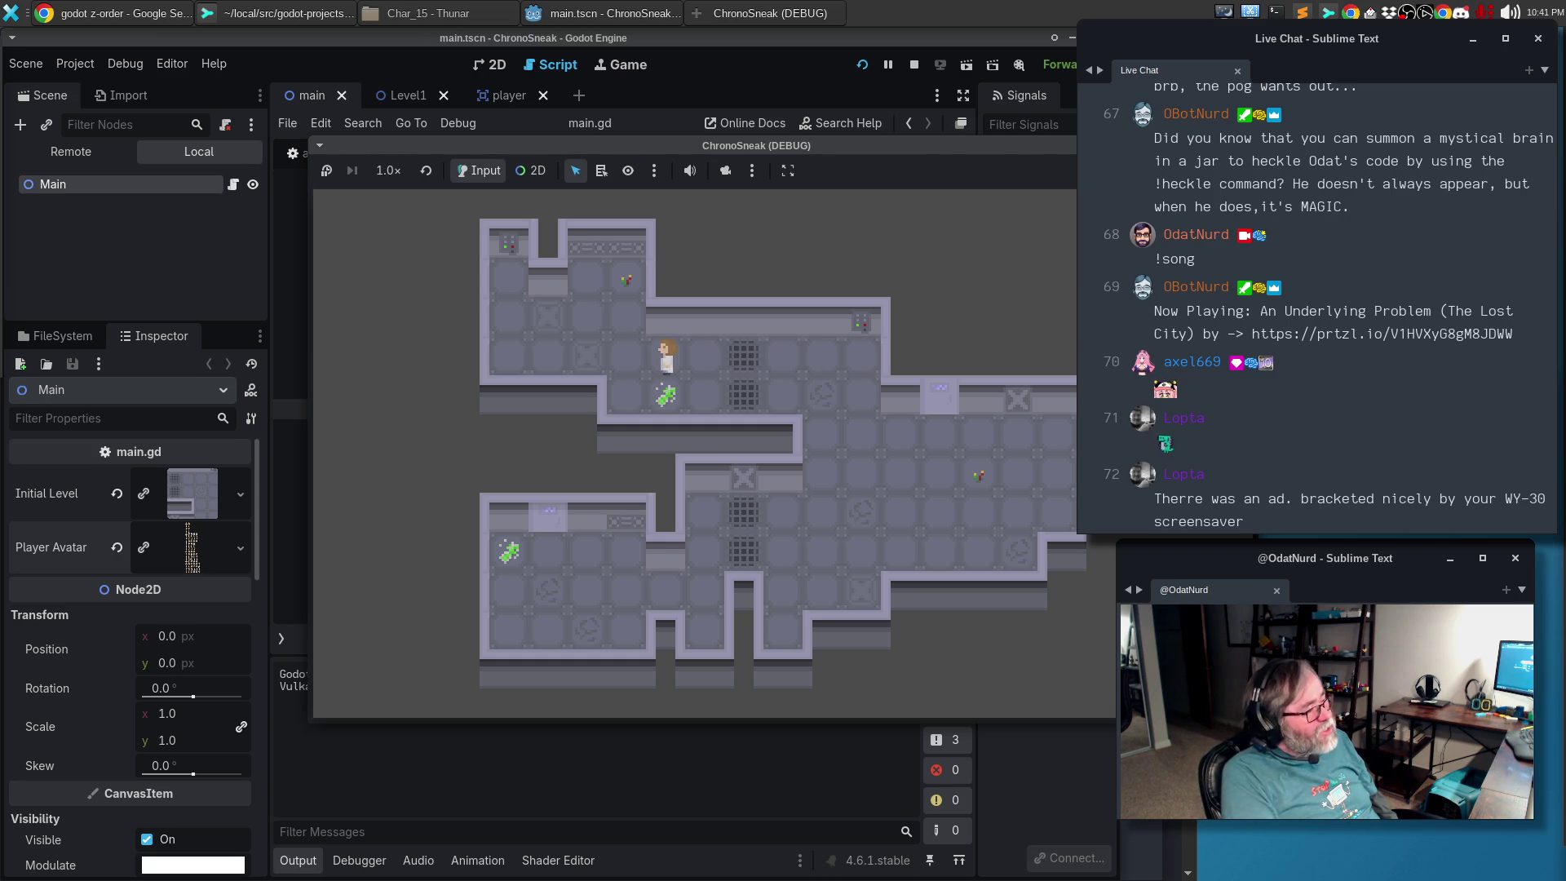
key(Up)
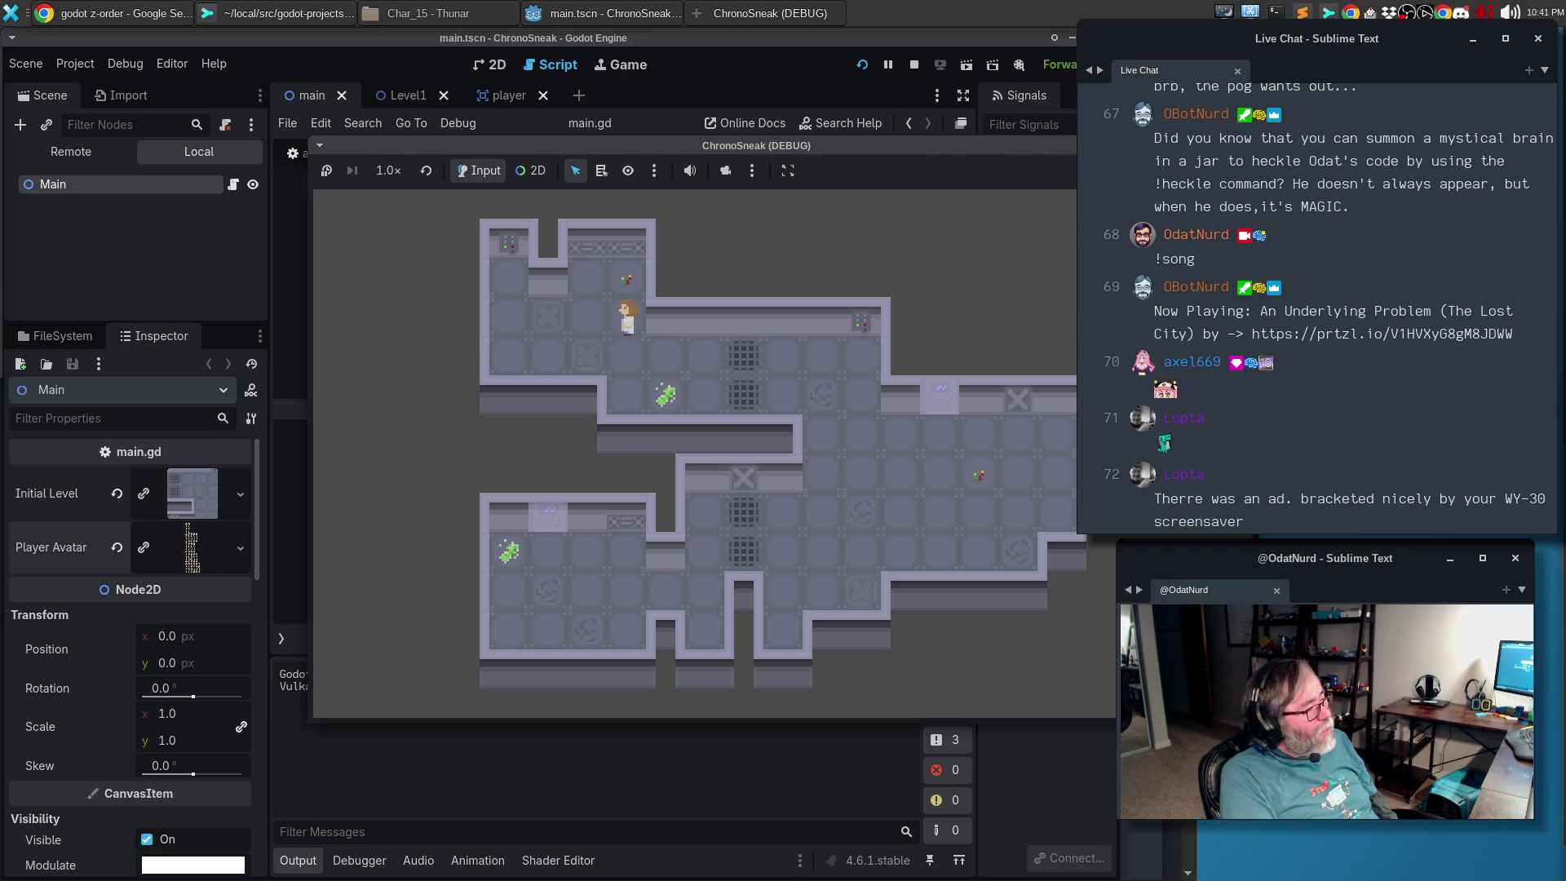
key(Left)
key(Down)
key(Right)
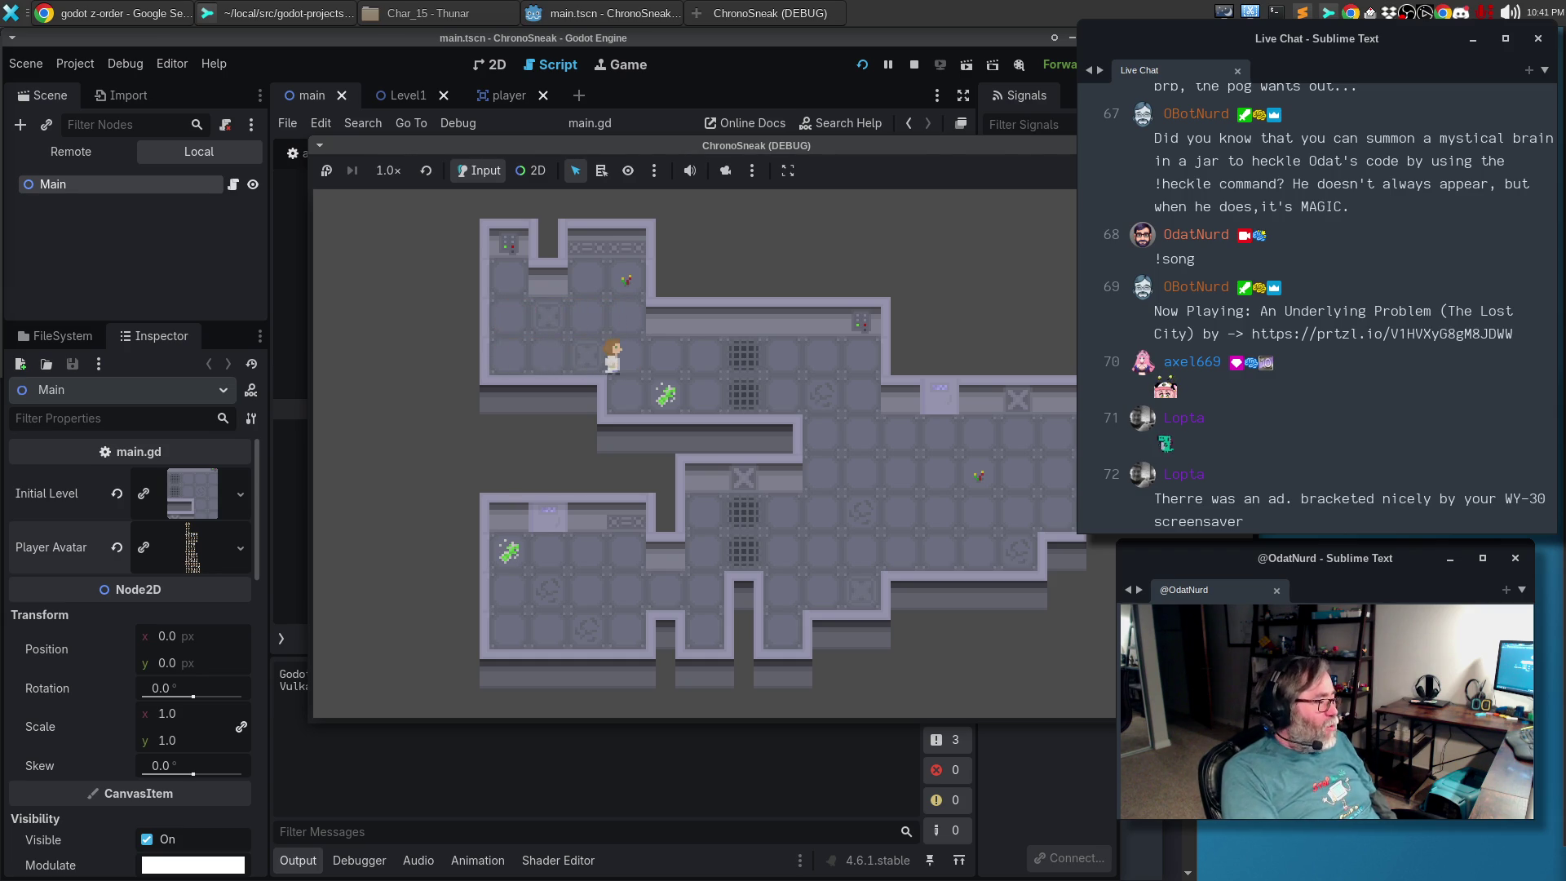
key(Right)
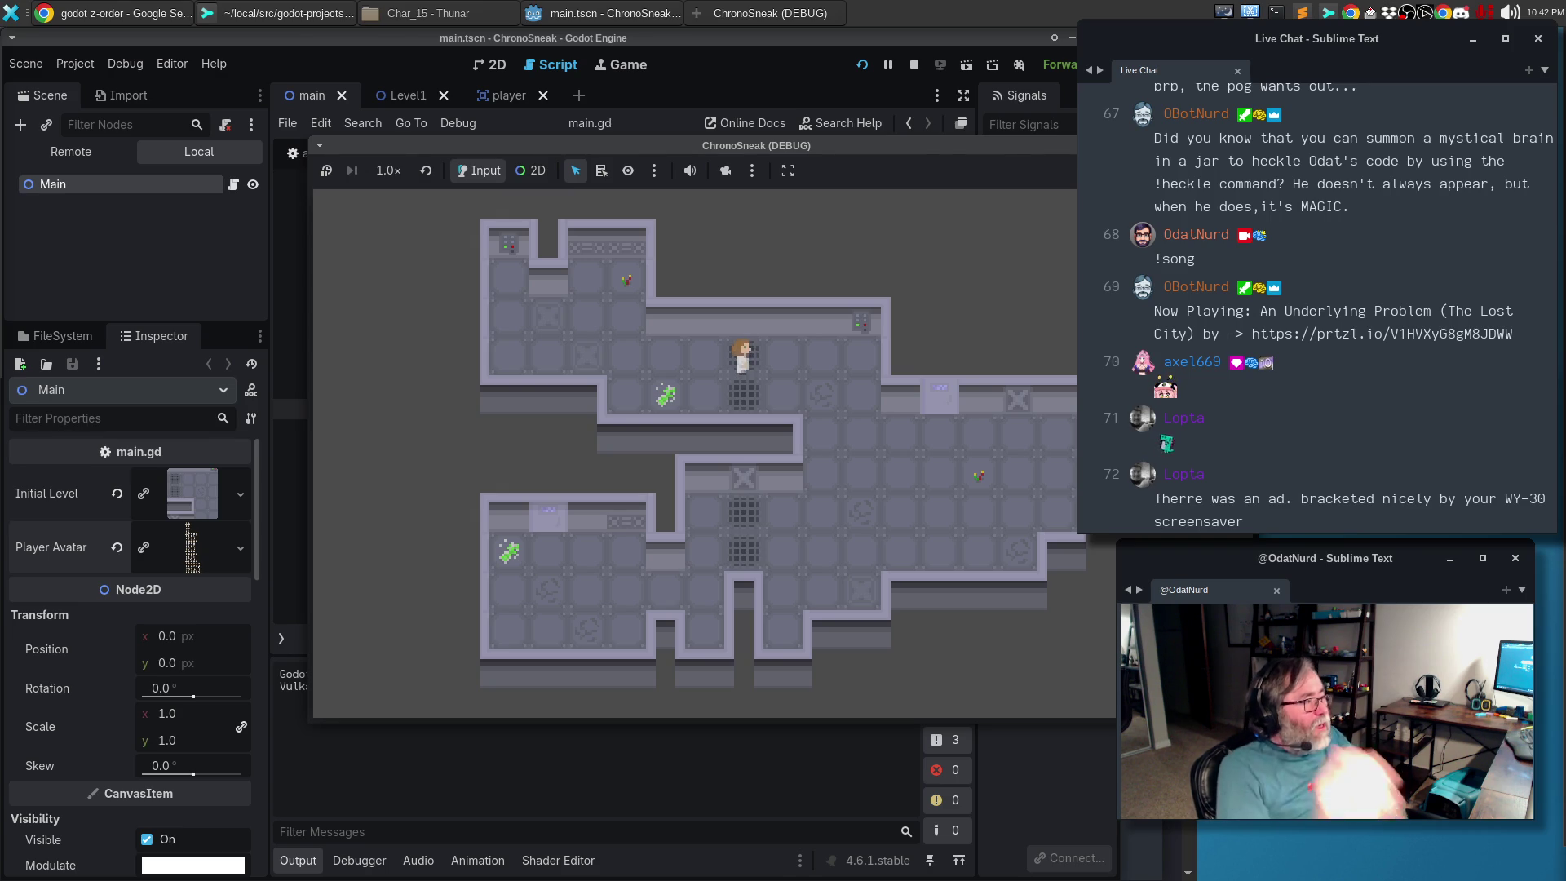
Bring up the Vikunja tab in the browser and enter the ChronoSneak project
click(61, 12)
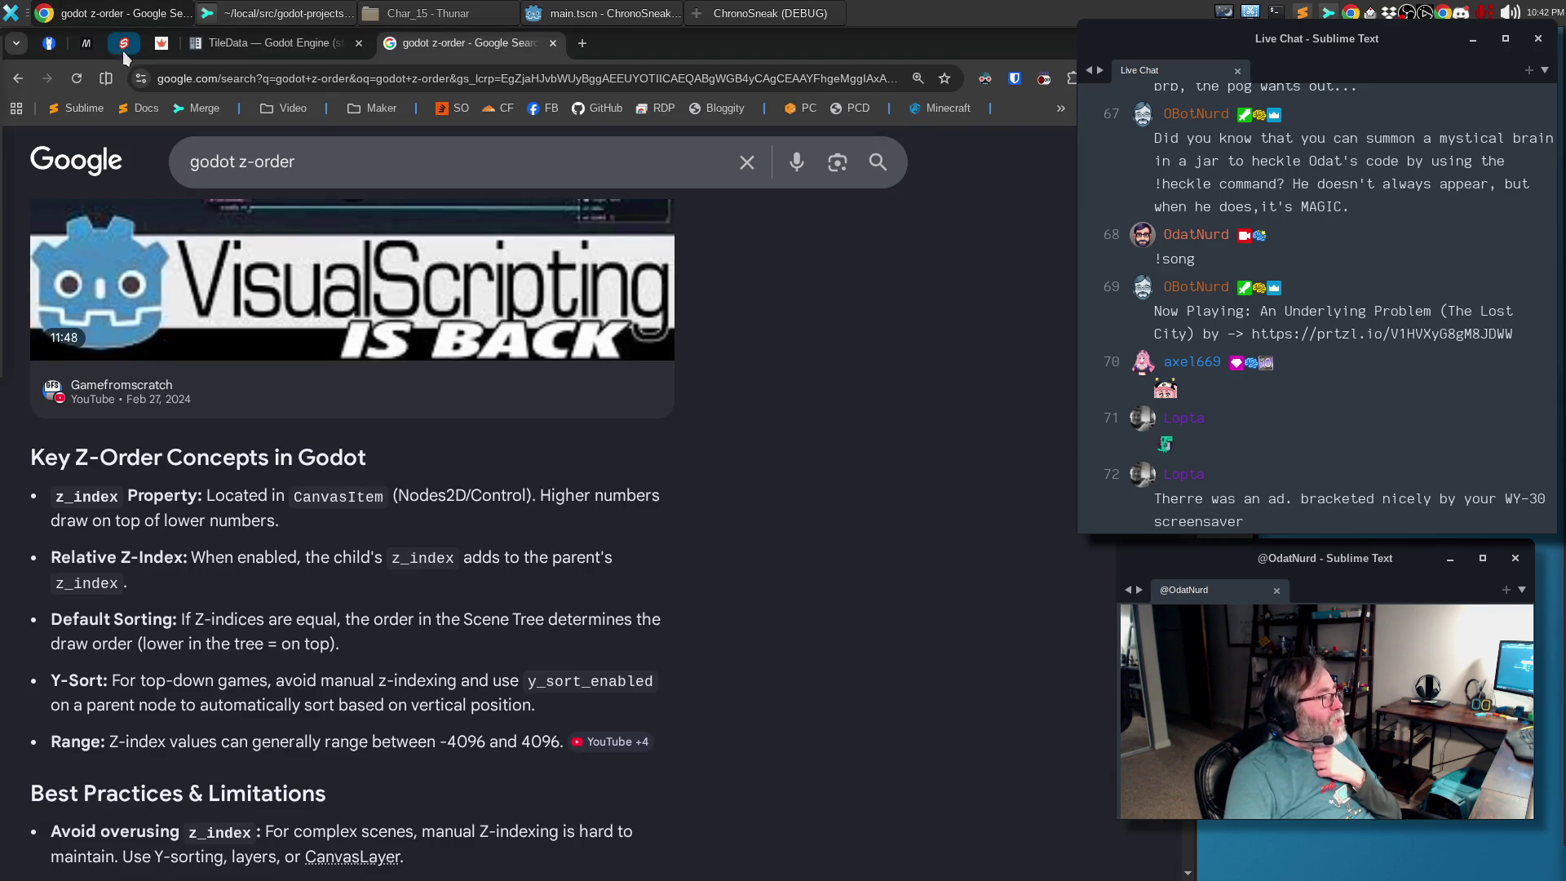
click(50, 43)
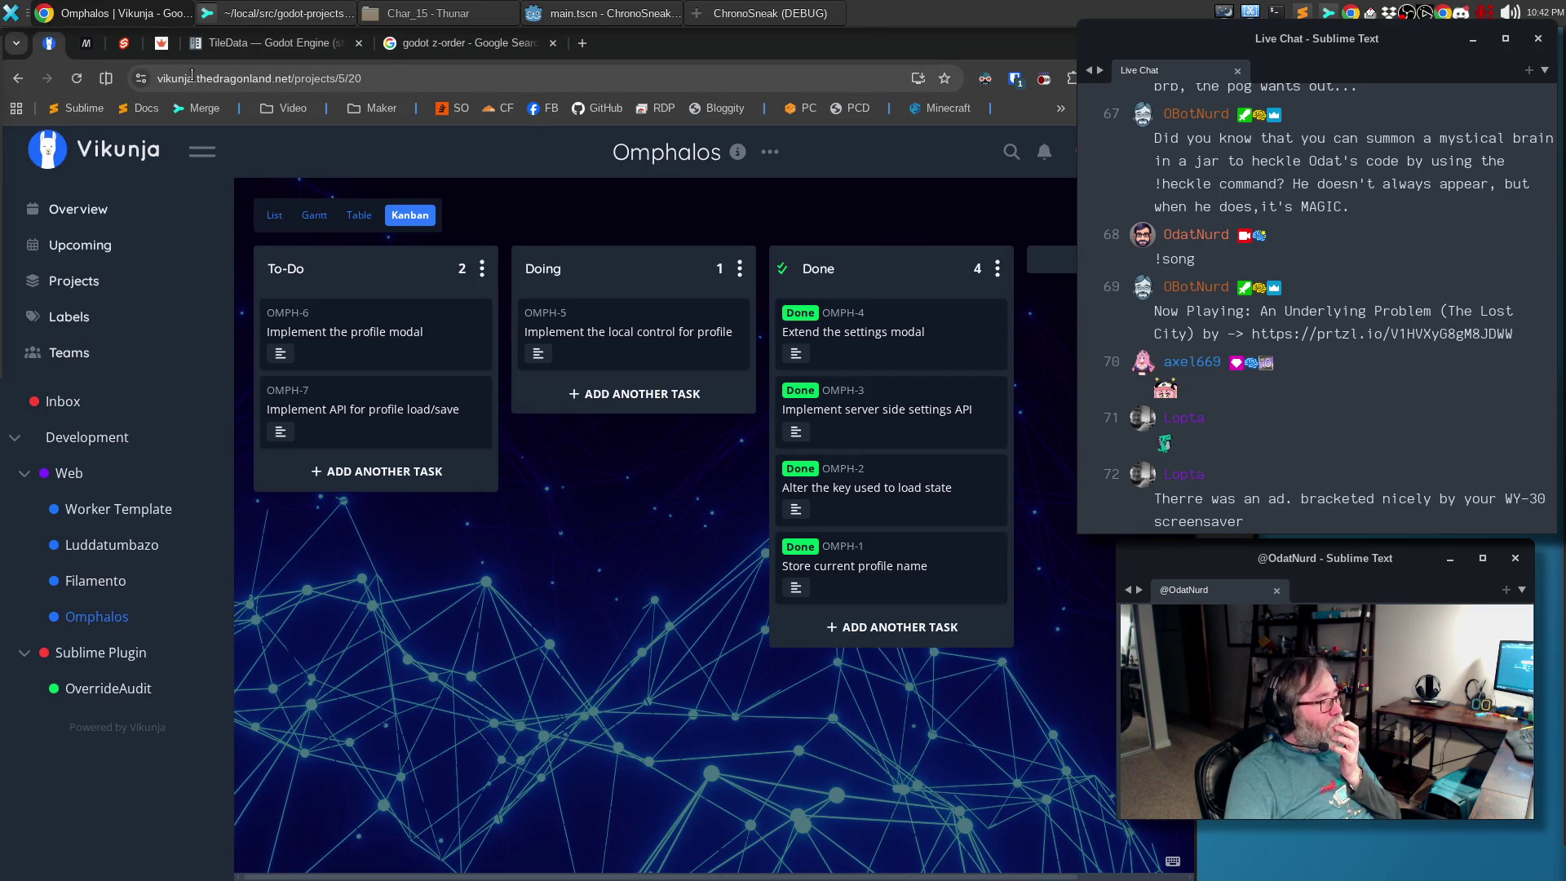
mouse_move(86, 438)
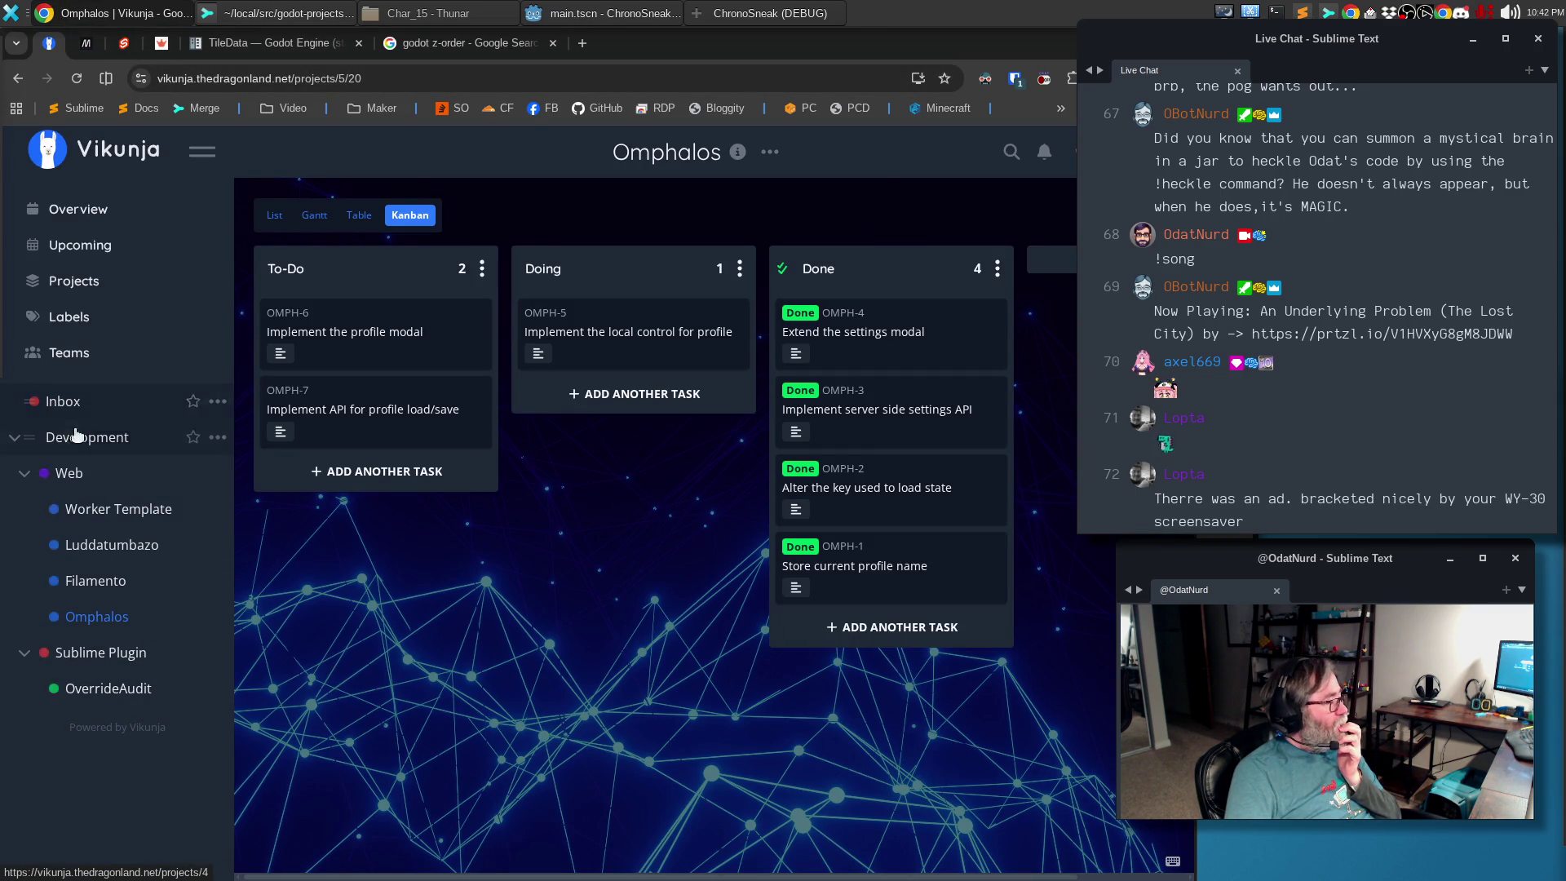
click(74, 80)
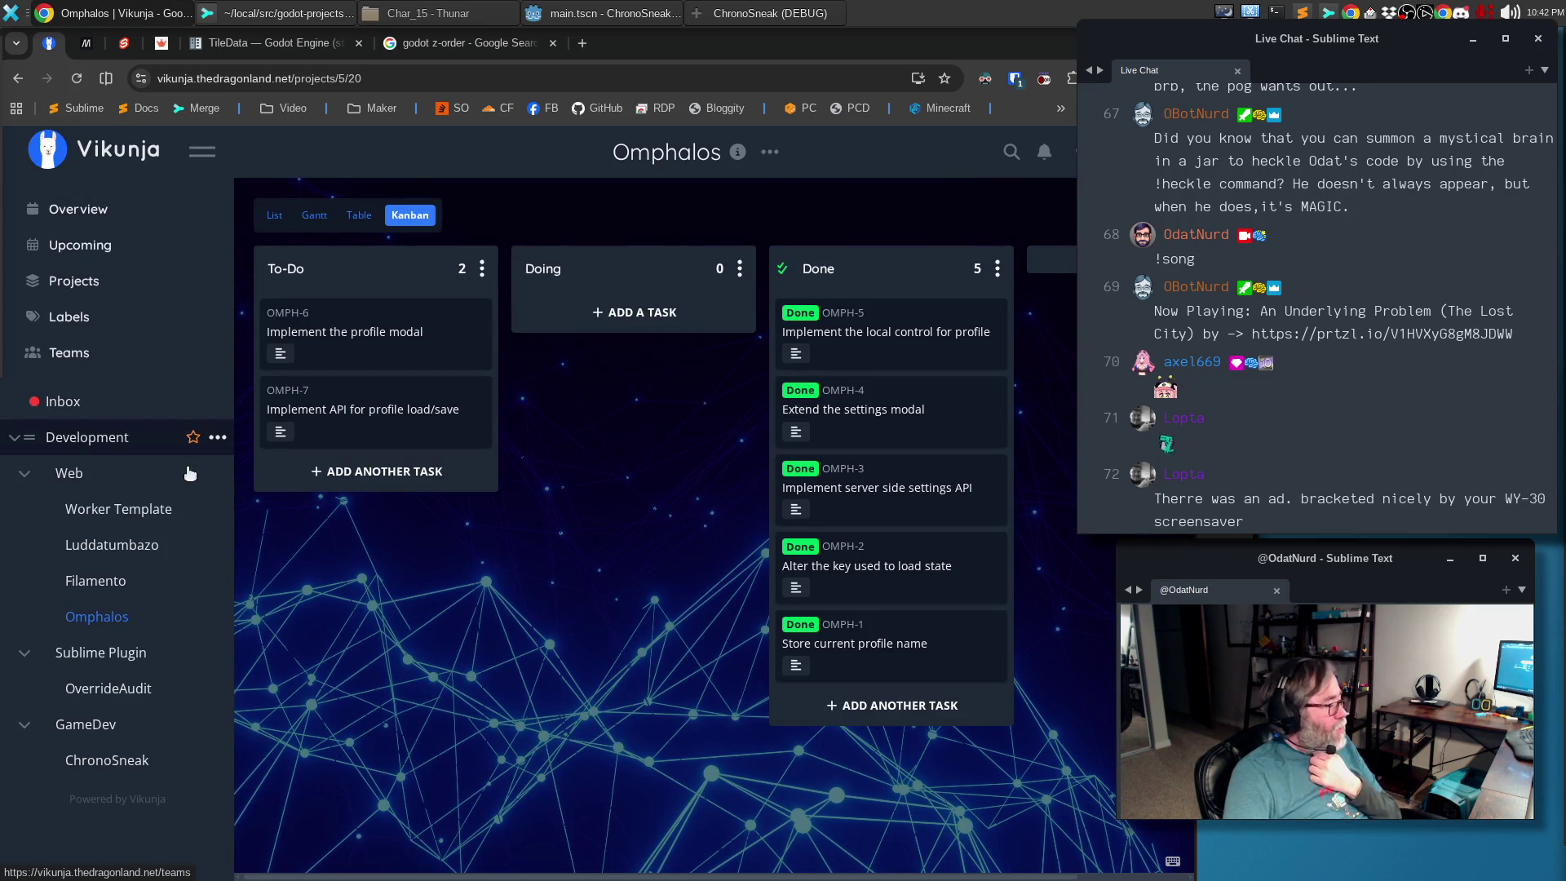
click(107, 768)
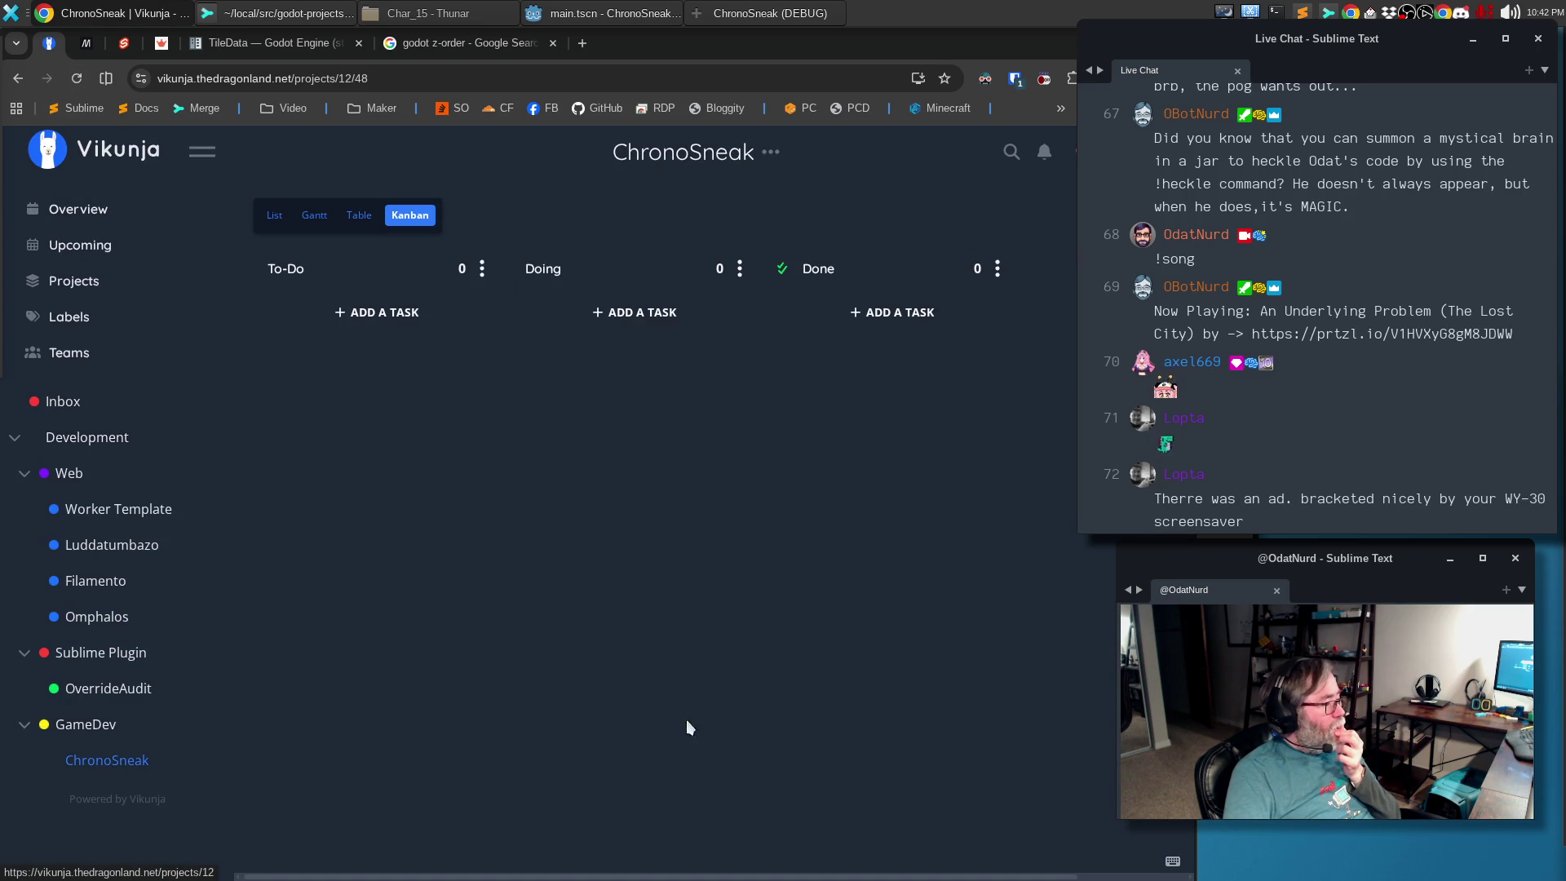
Set the first 'clocks' Unsplash photo as the board background and start a To-Do task
click(770, 152)
click(730, 257)
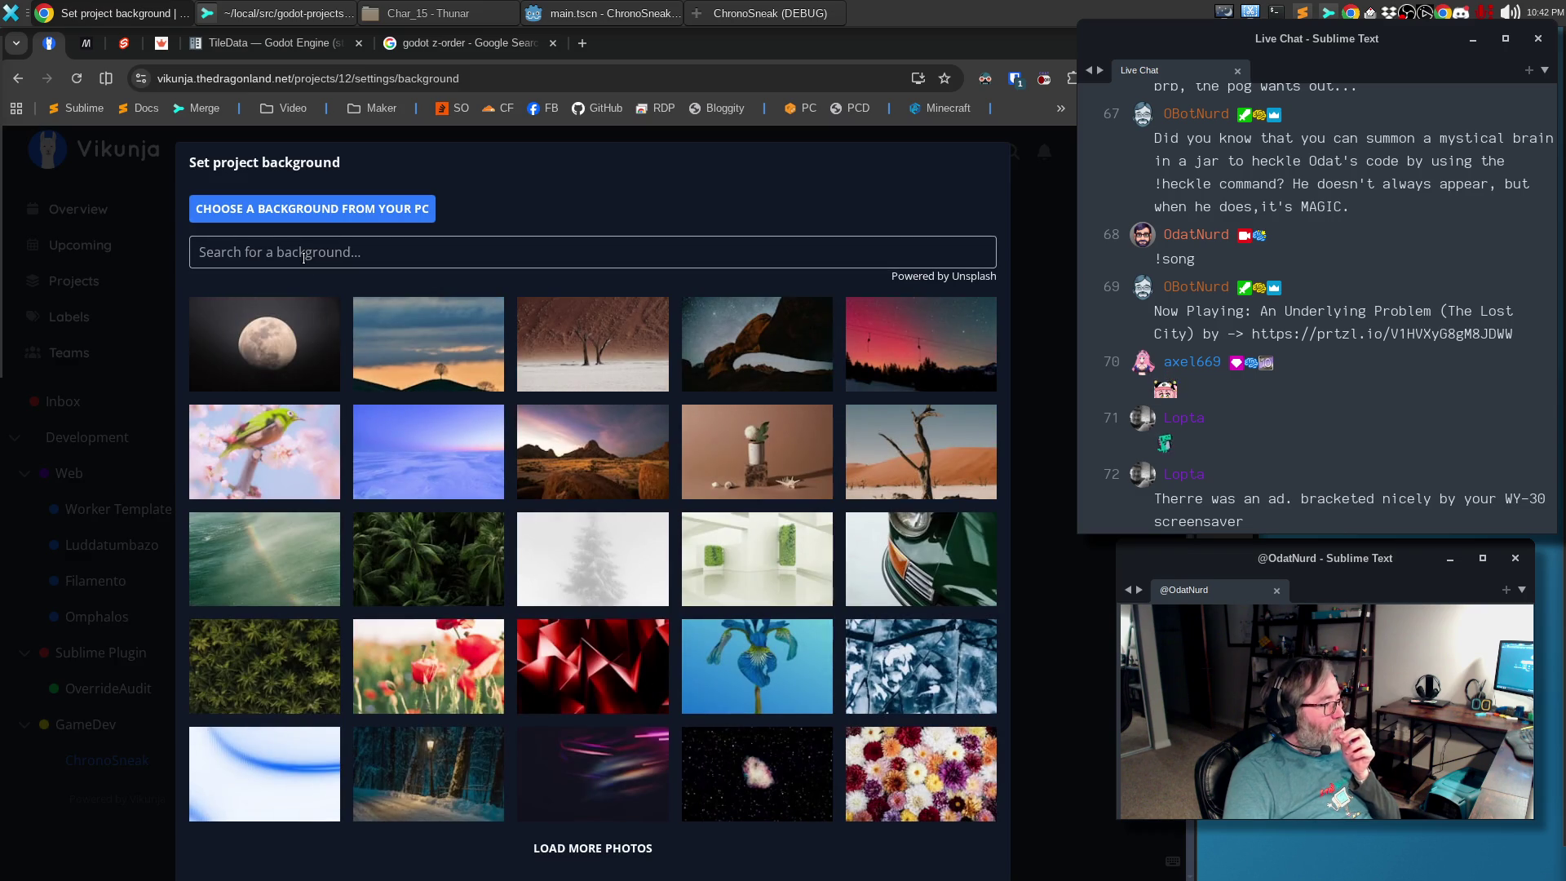
click(303, 254)
text(clocks)
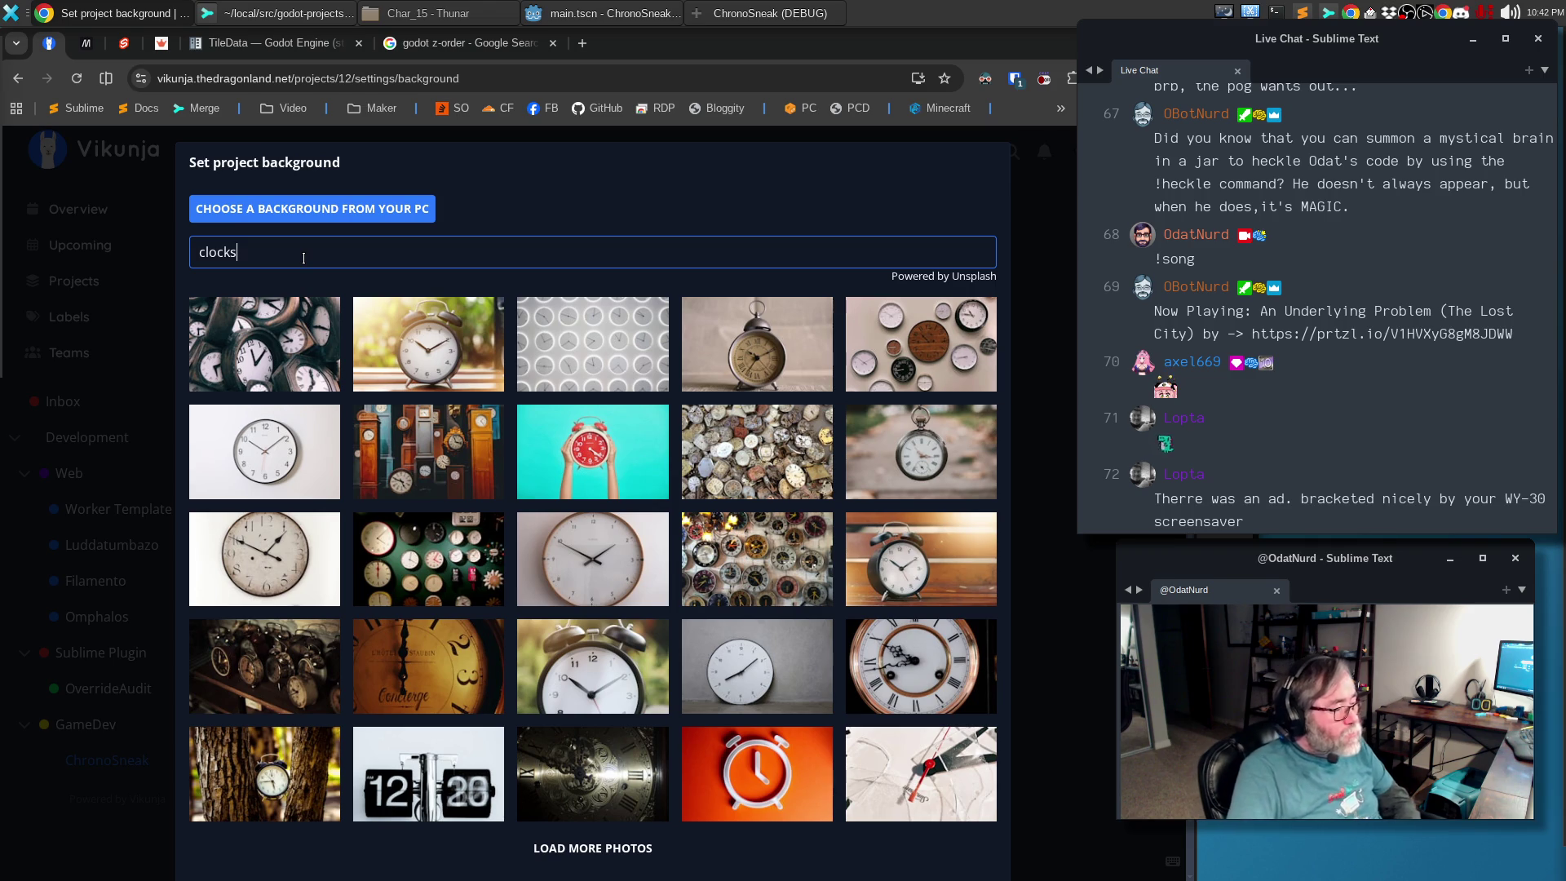
click(250, 324)
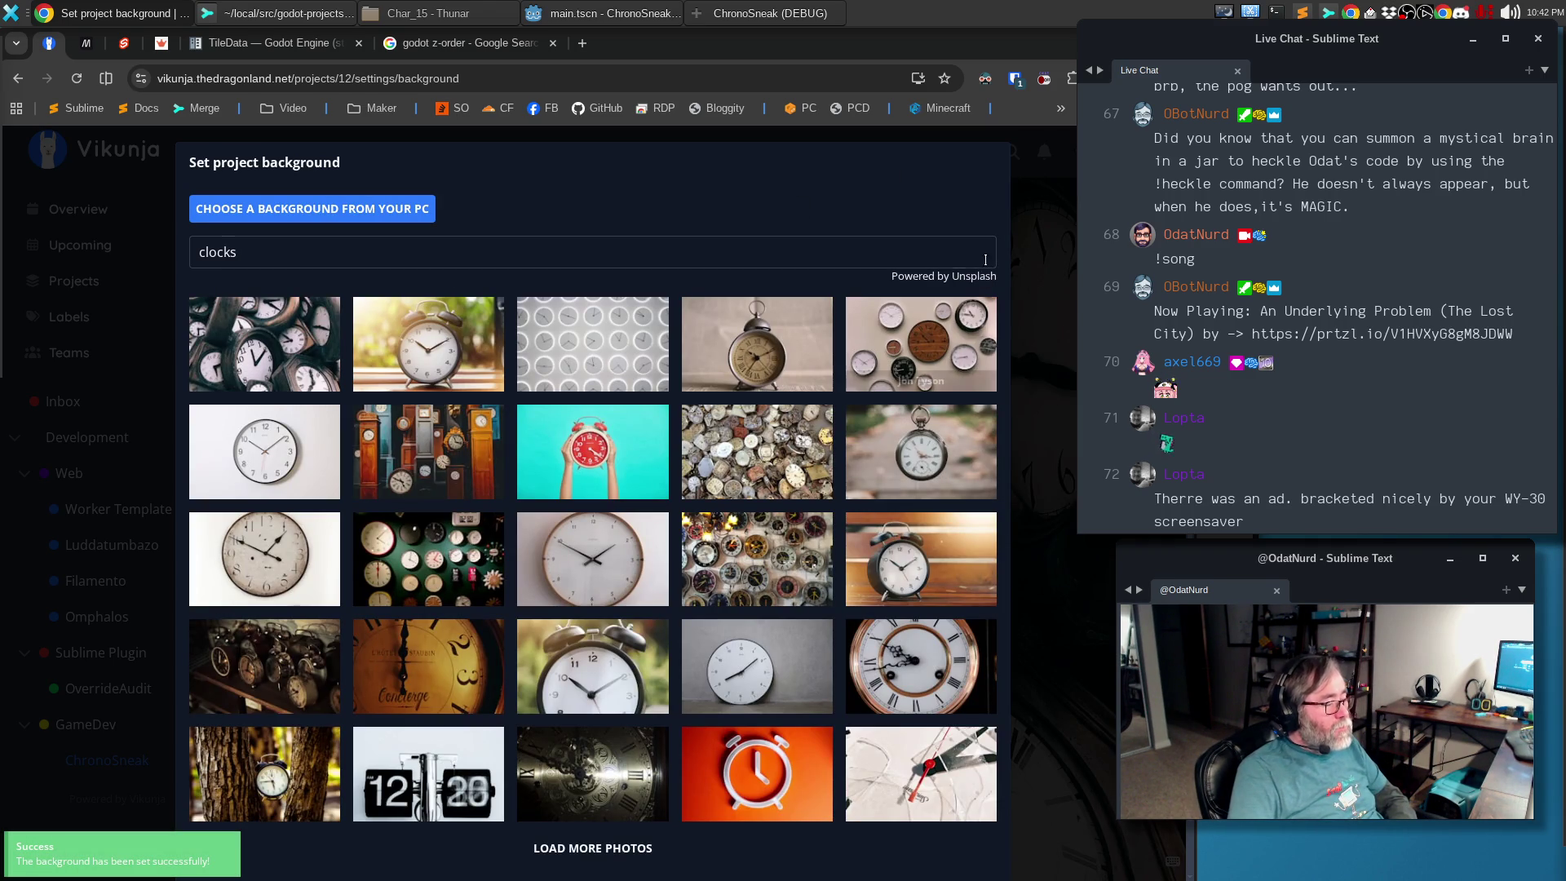
click(1022, 368)
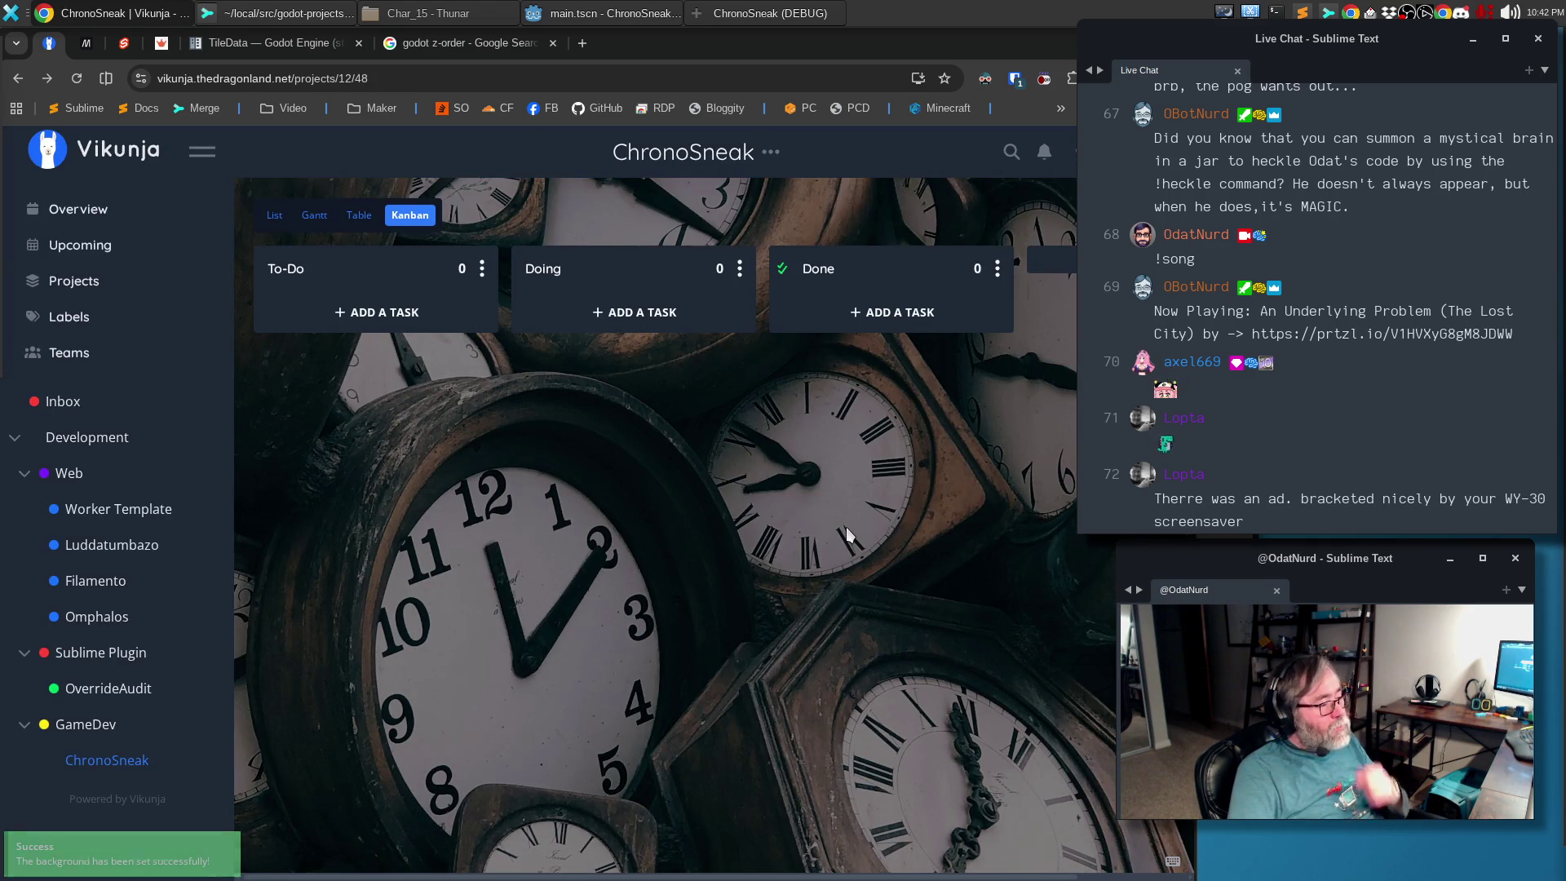
click(396, 314)
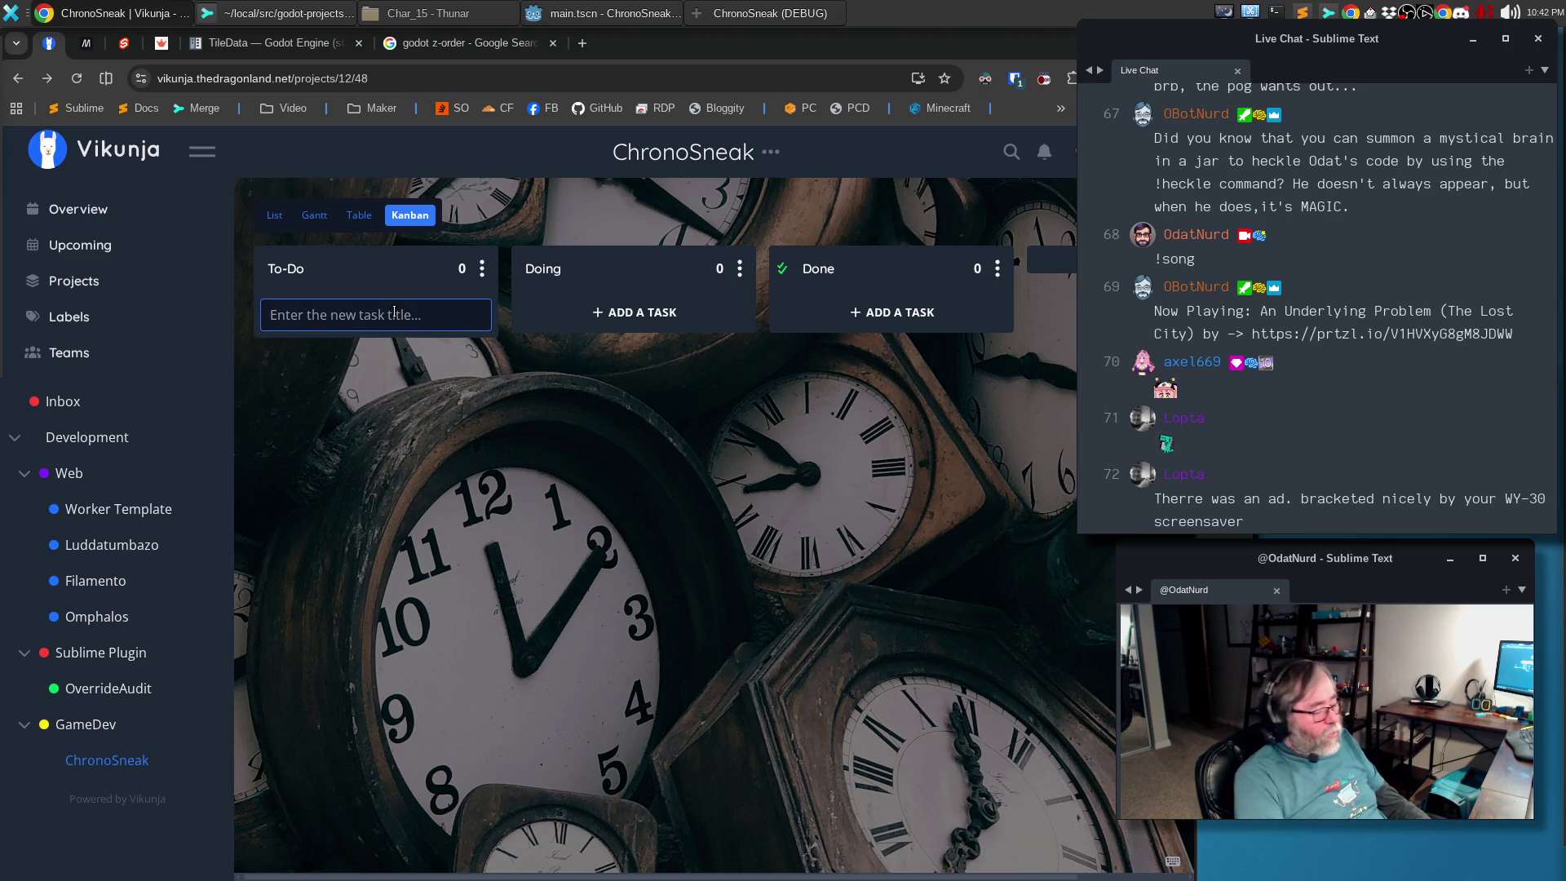
text(TH)
Create the waypoints task and the add-NPCs-to-the-map task in To-Do
key(BackSpace)
key(BackSpace)
key(BackSpace)
text(Add)
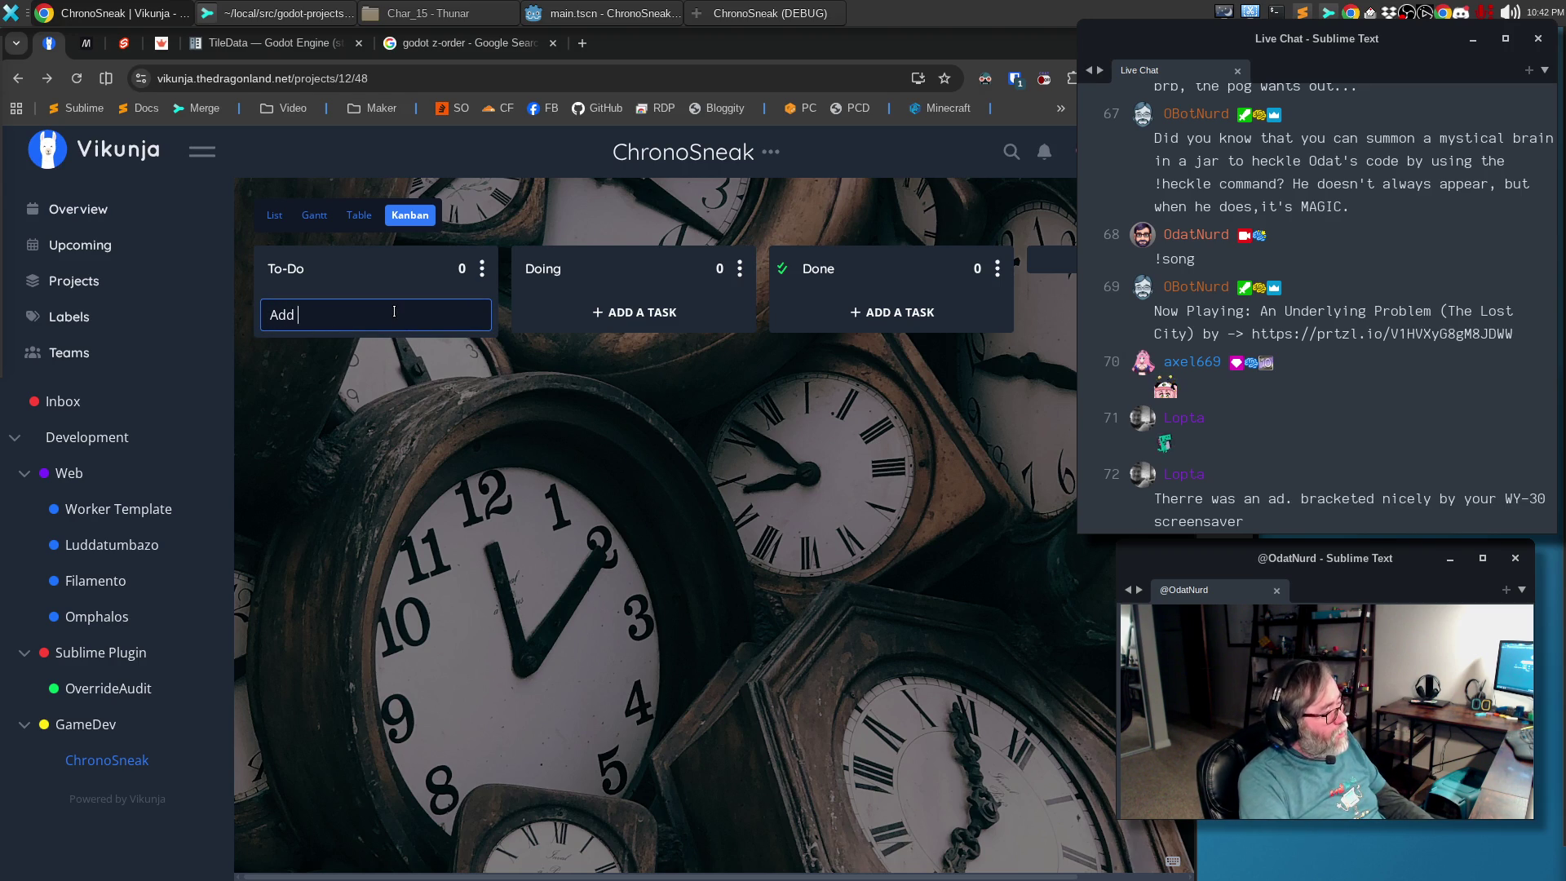
key(BackSpace)
key(BackSpace)
key(BackSpace)
text(A)
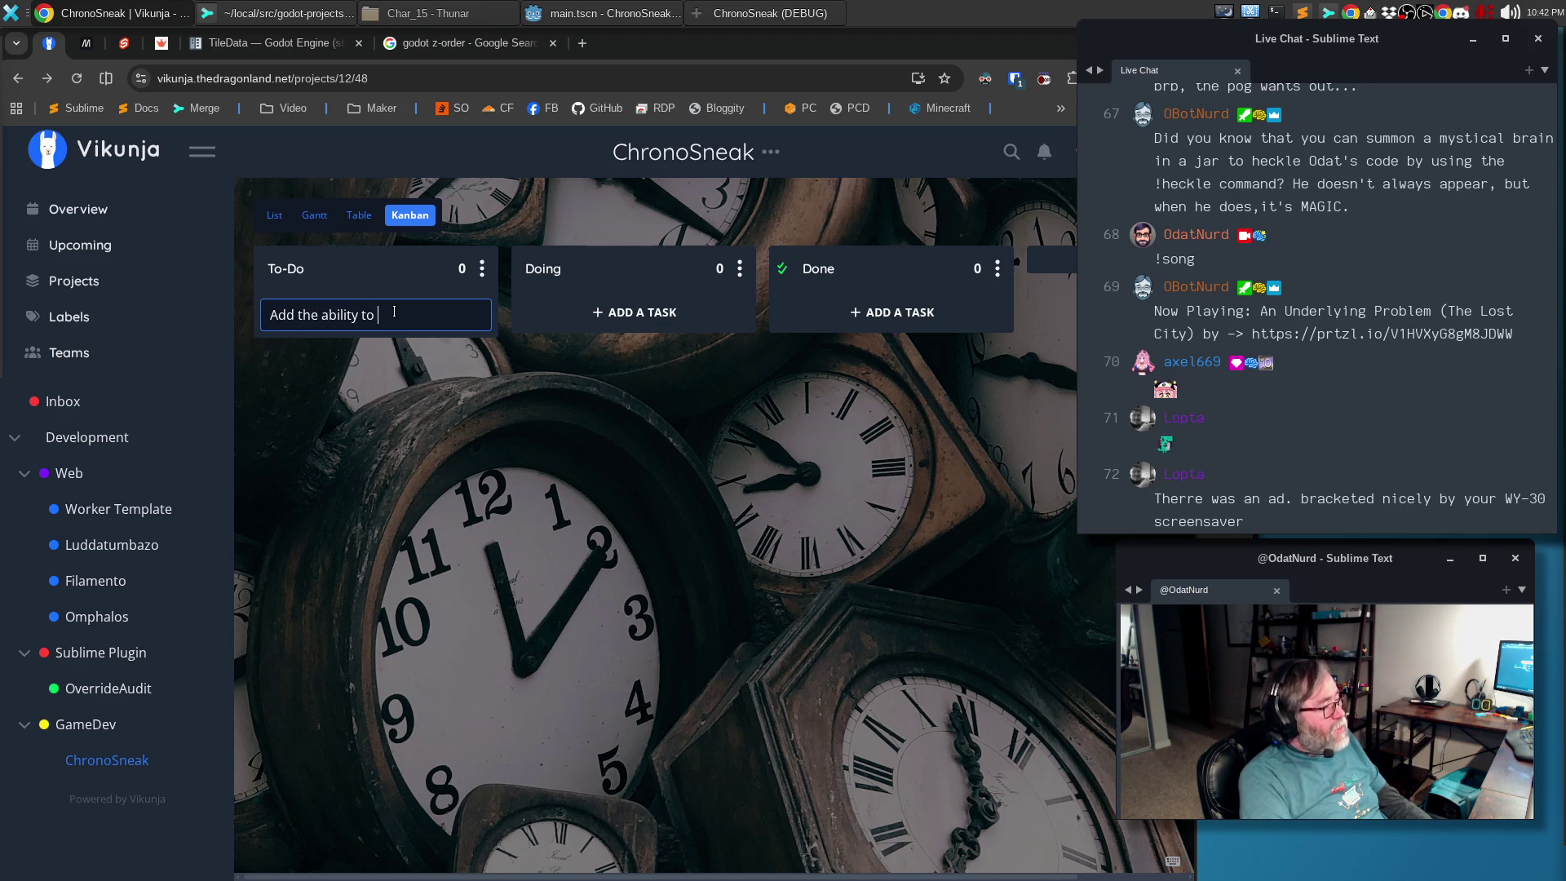
text(ints)
key(Return)
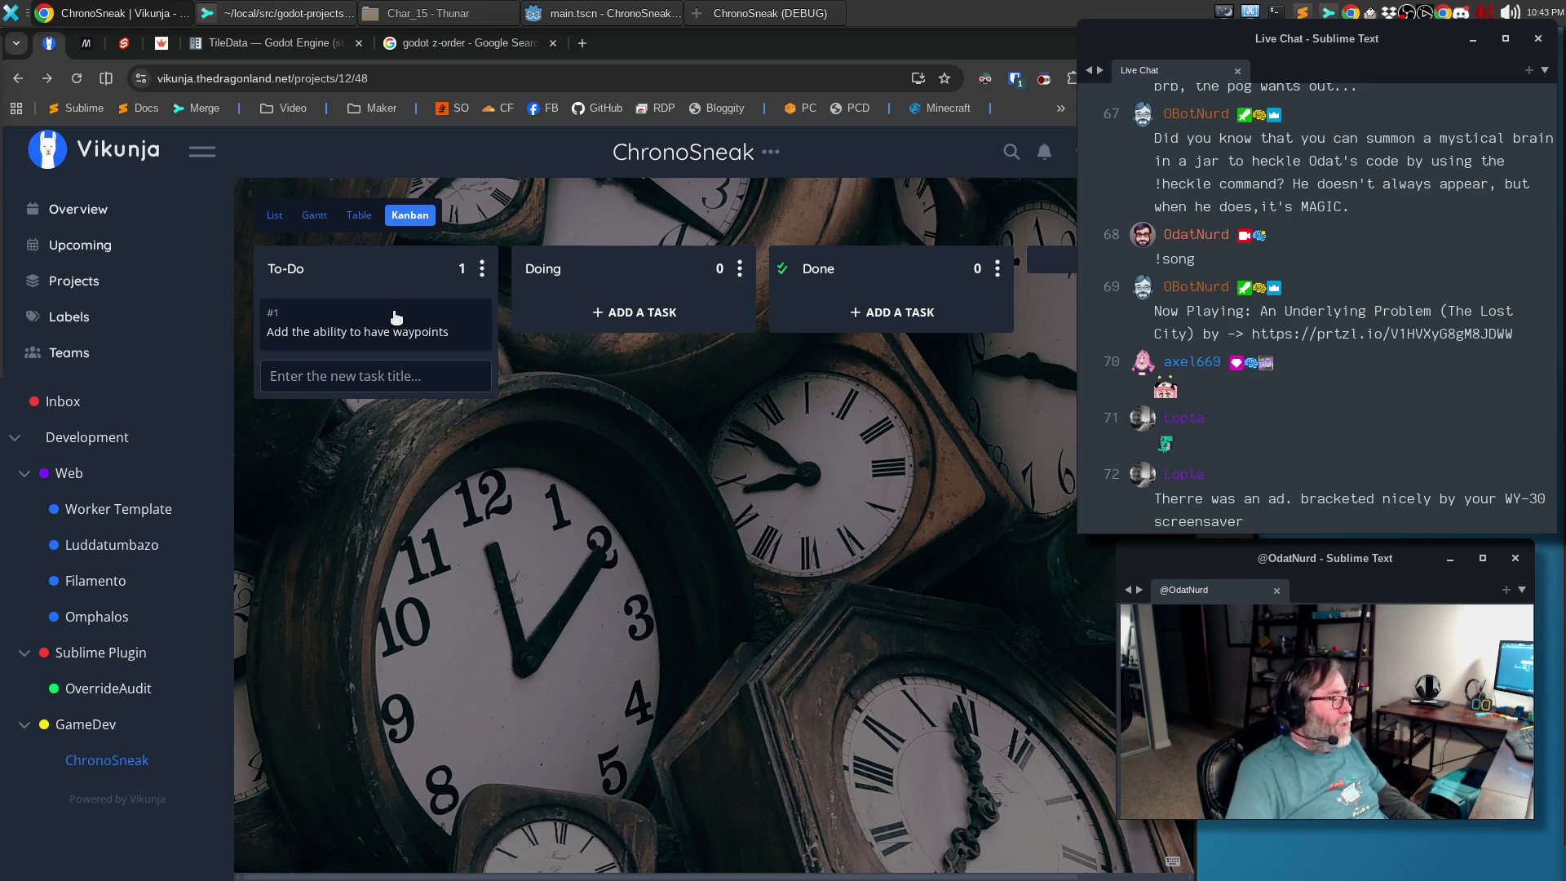
click(350, 383)
text(Ad)
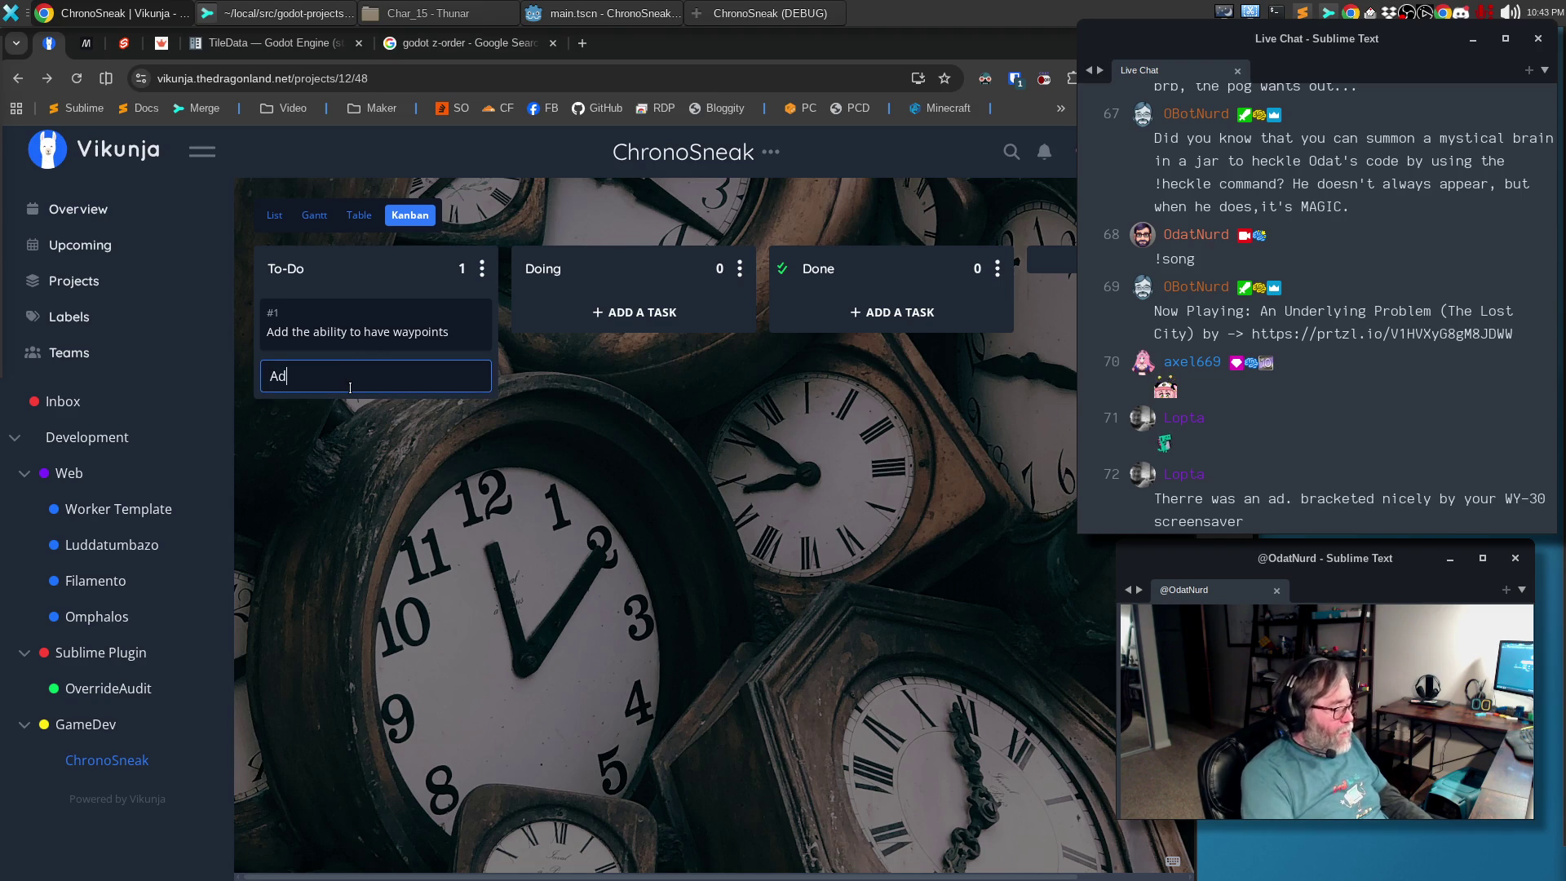
text(d the ability to a)
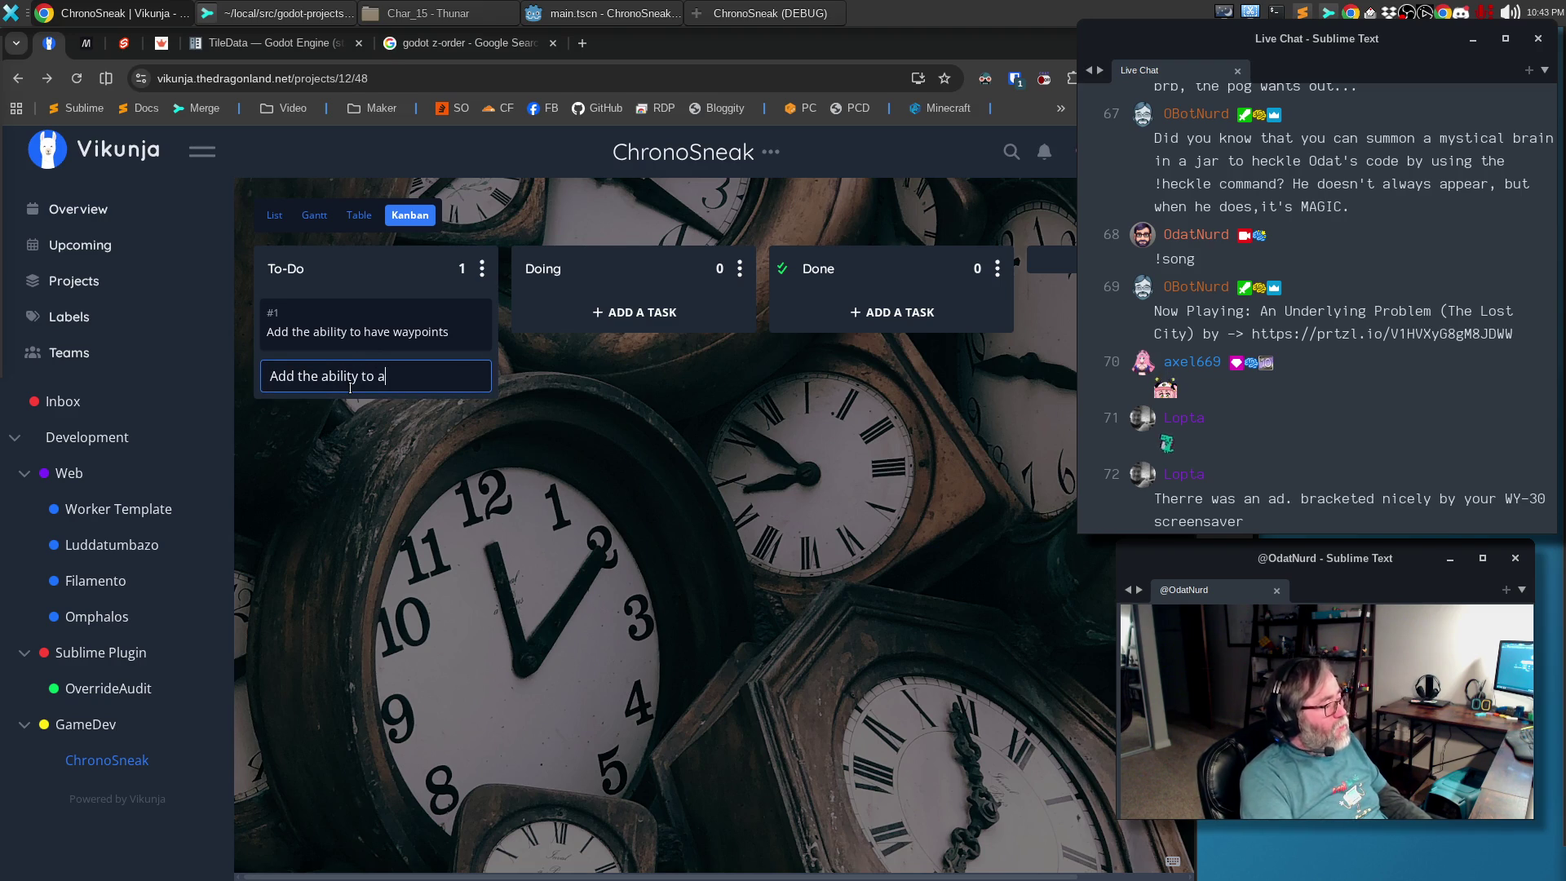
text(he ma)
key(BackSpace)
key(BackSpace)
key(BackSpace)
key(BackSpace)
key(BackSpace)
text(o the map)
key(Return)
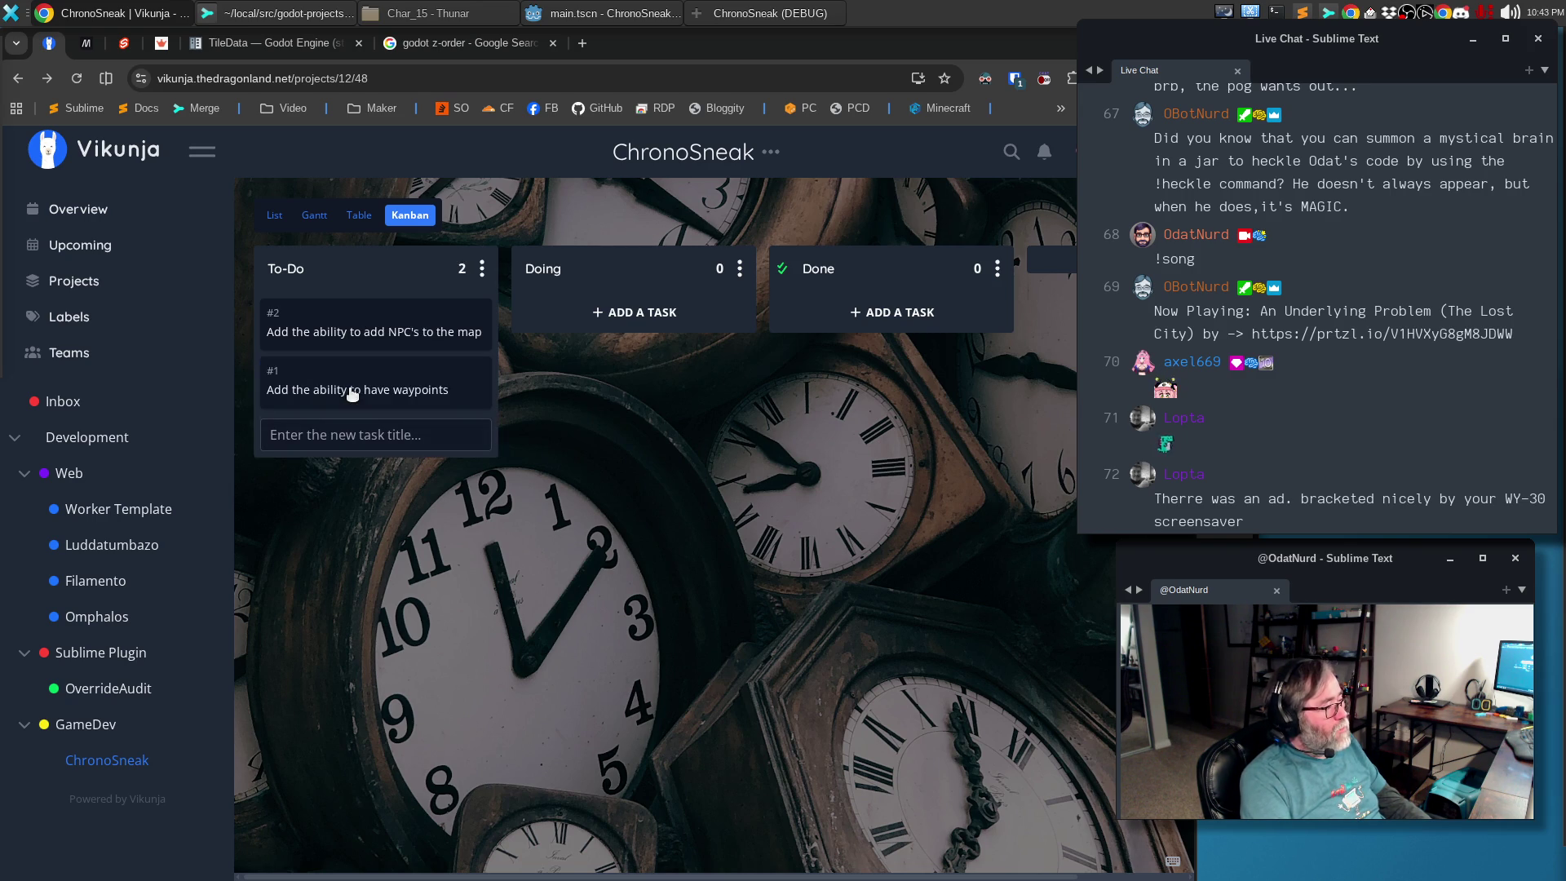
Create the simple AI waypoints task and the Overall NPC manager task, then view task #1
click(357, 436)
text(Simple AI)
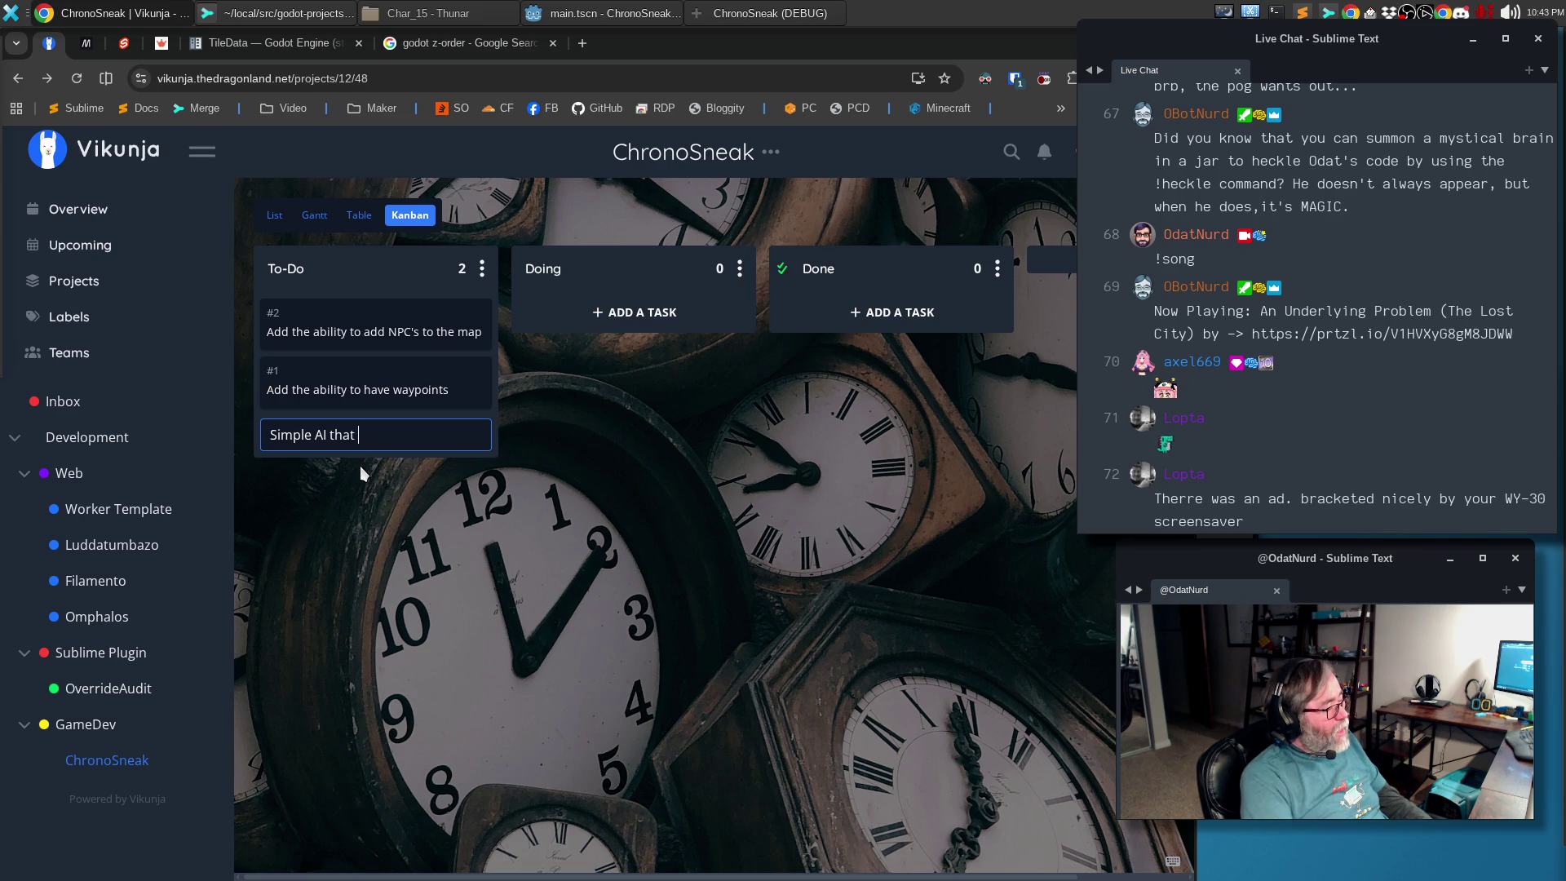
text( that moves a g)
key(BackSpace)
text(n NPC along waypoints)
key(Return)
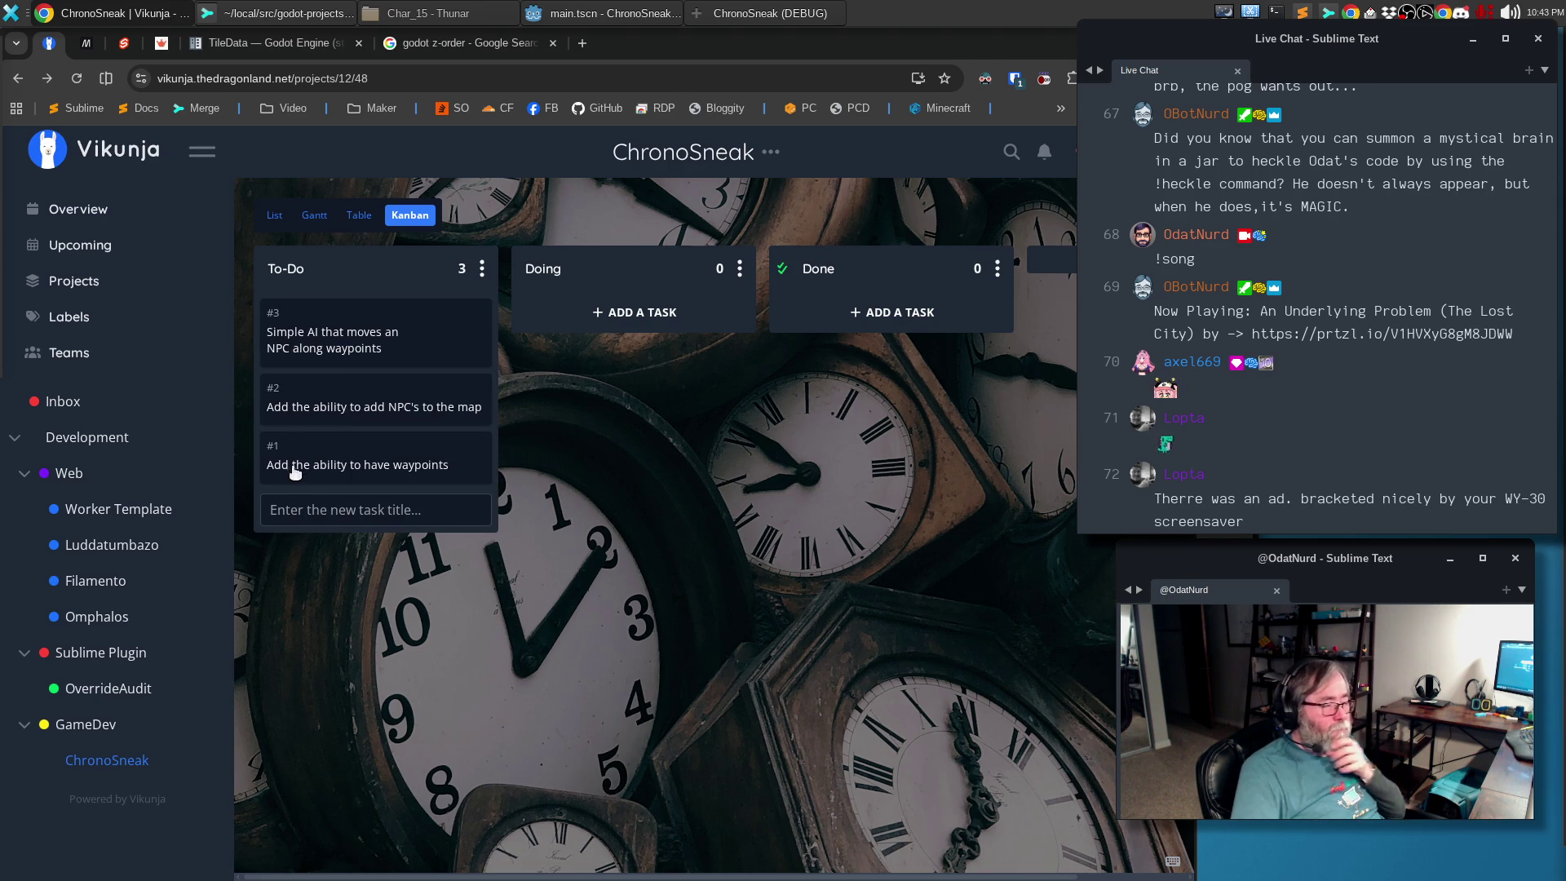
click(293, 518)
text(Overa)
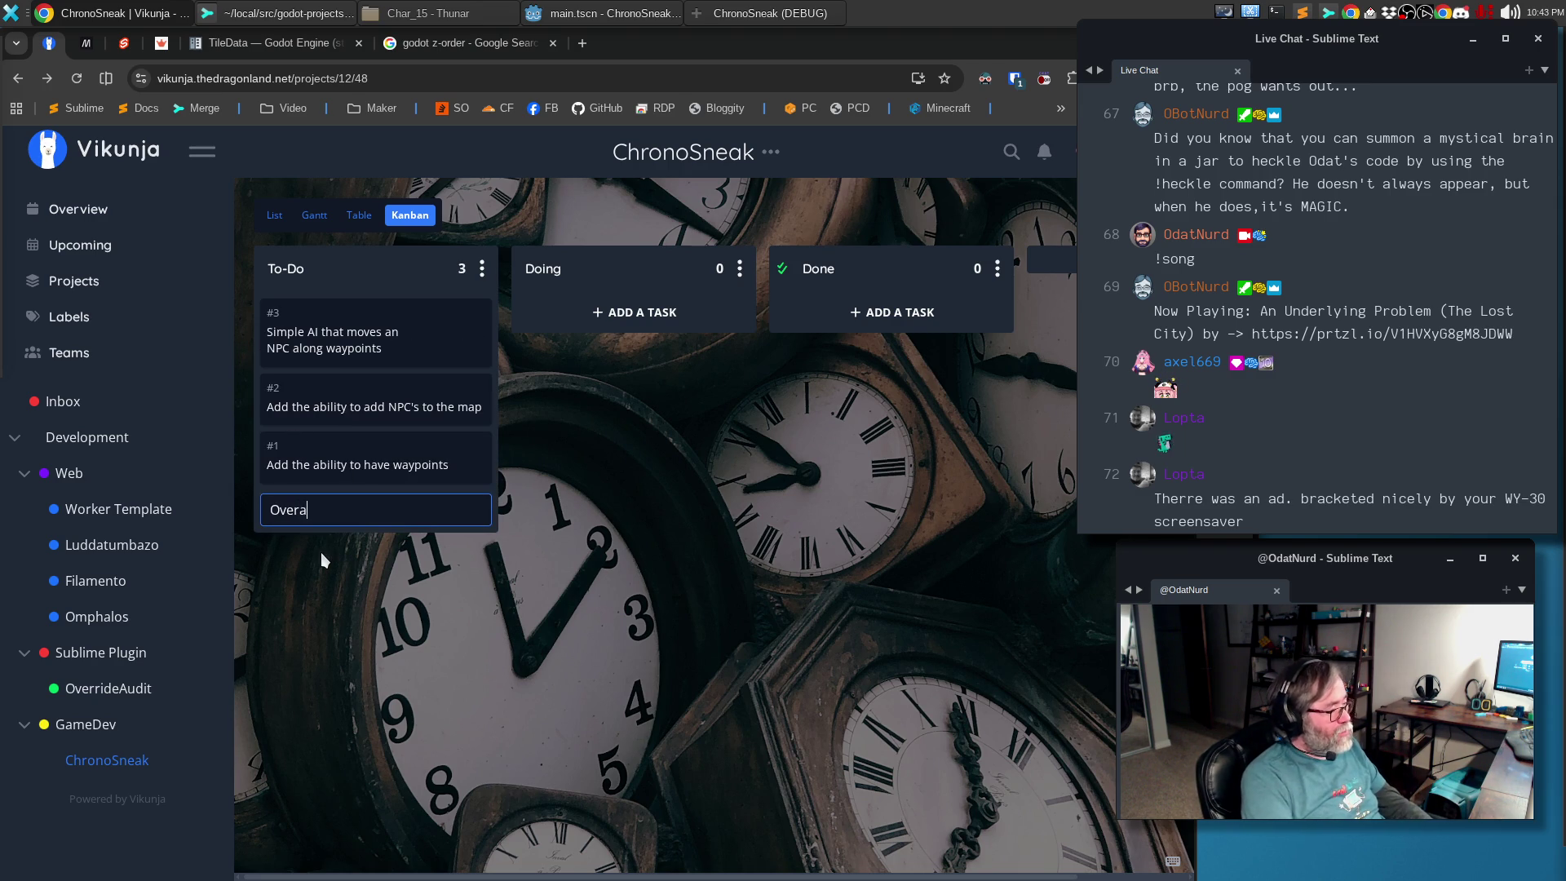
text(ll NPC manager)
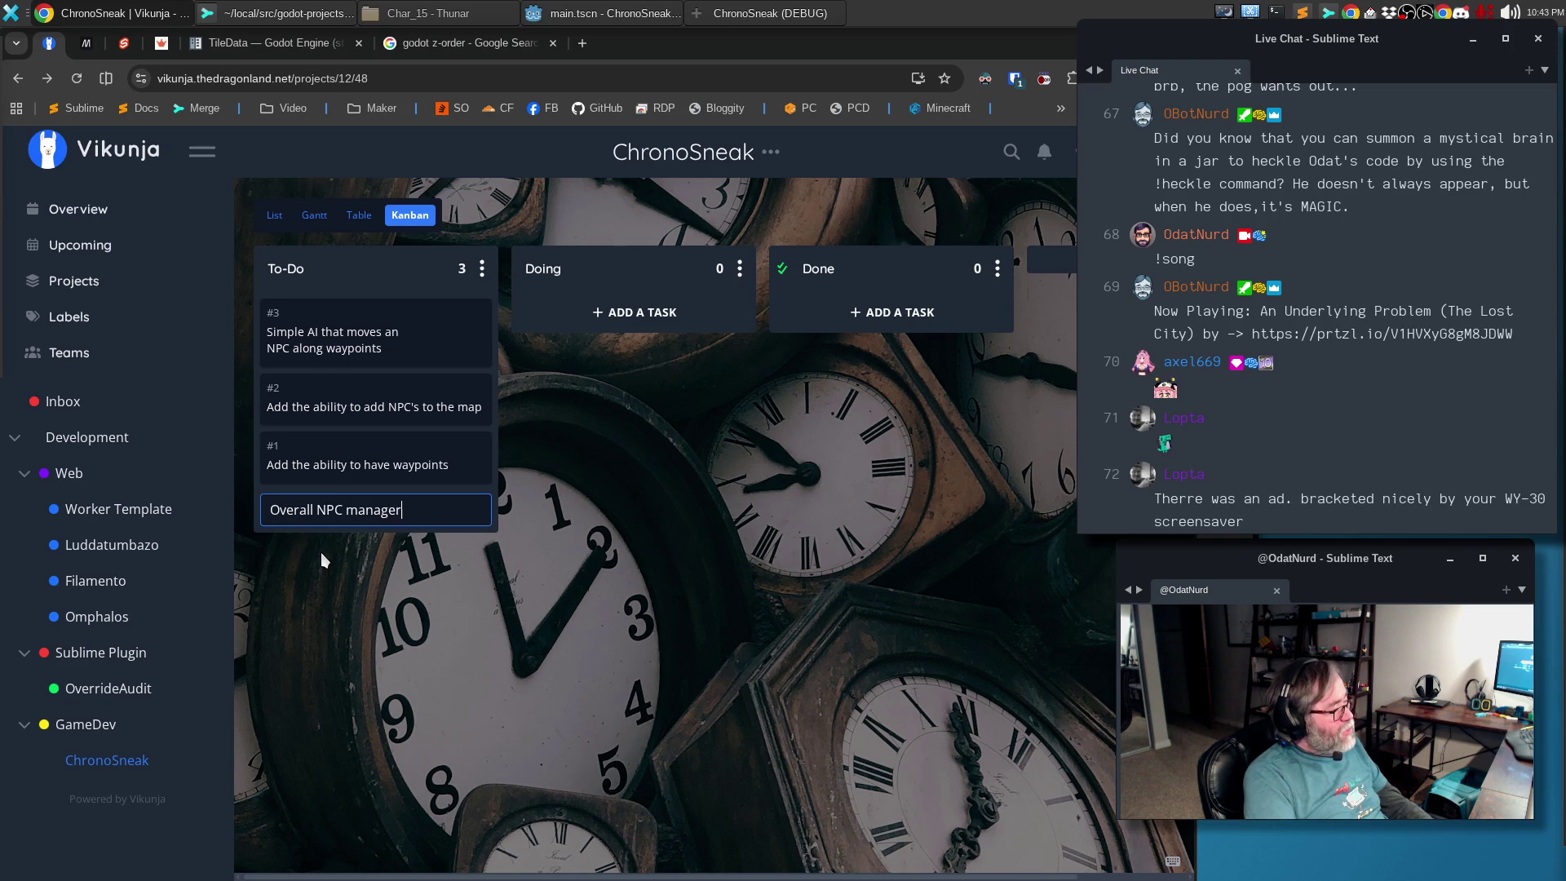
key(Return)
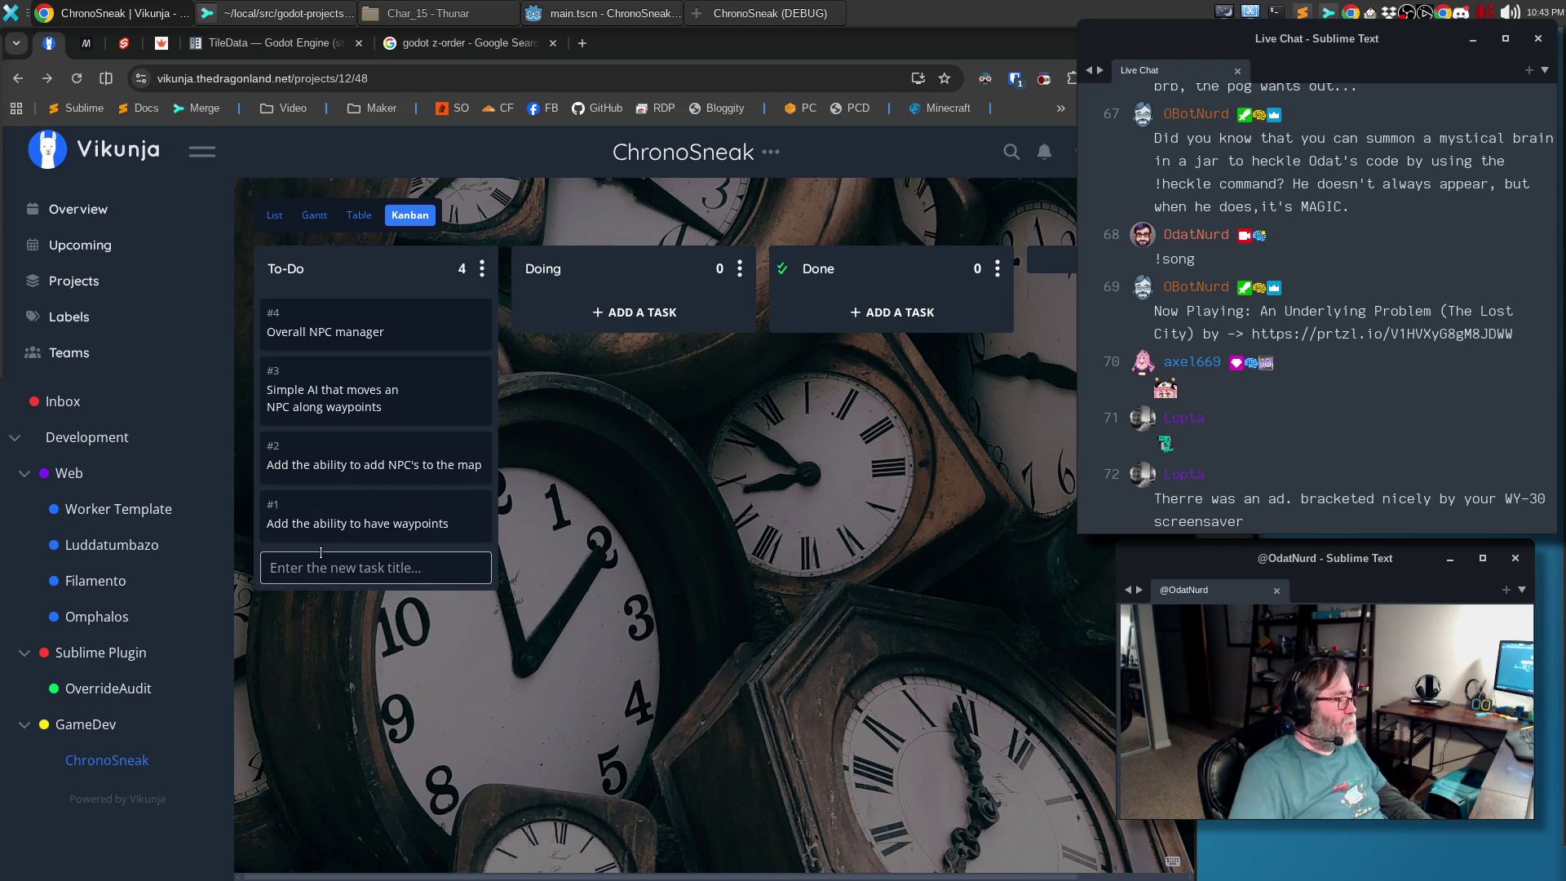
click(353, 524)
Write in task #1's description that computer-controlled character movement must be deterministic
click(327, 406)
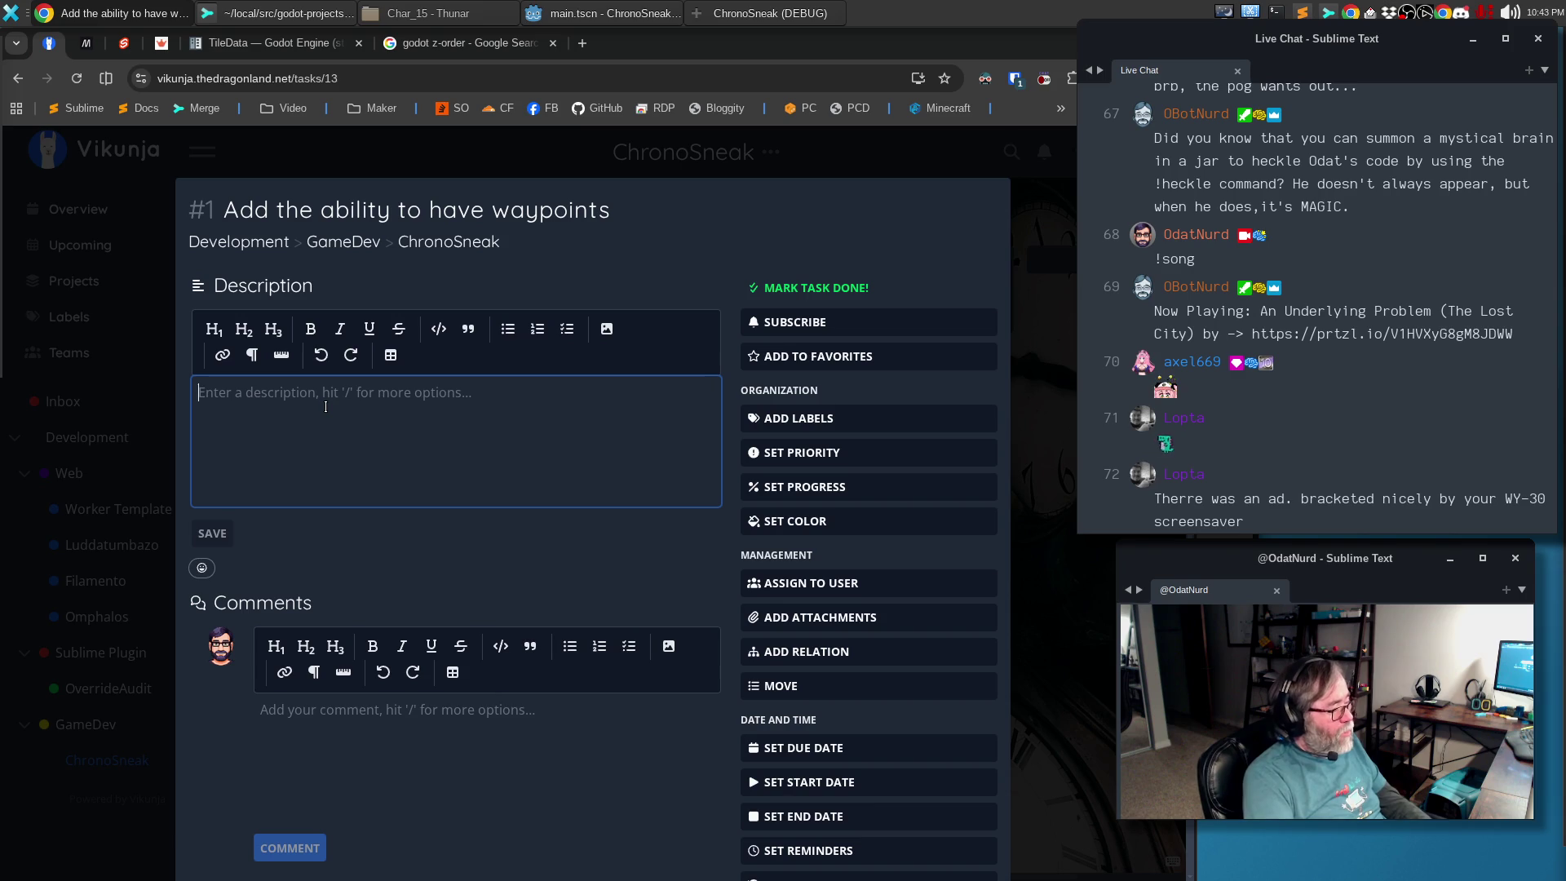
text(A)
key(BackSpace)
text(All characters that are not th)
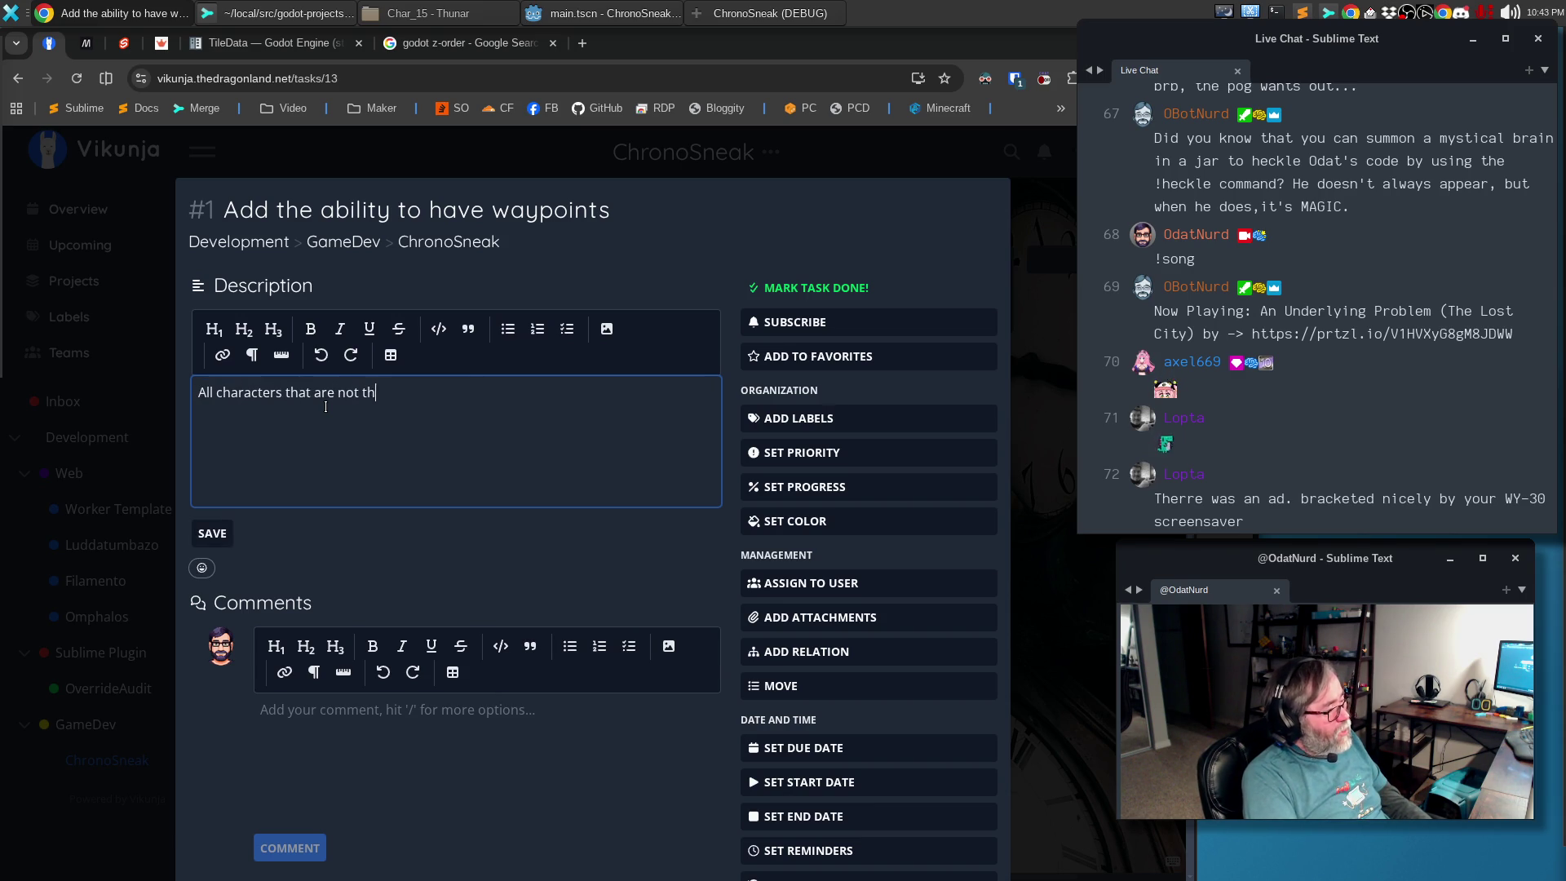
text(olled)
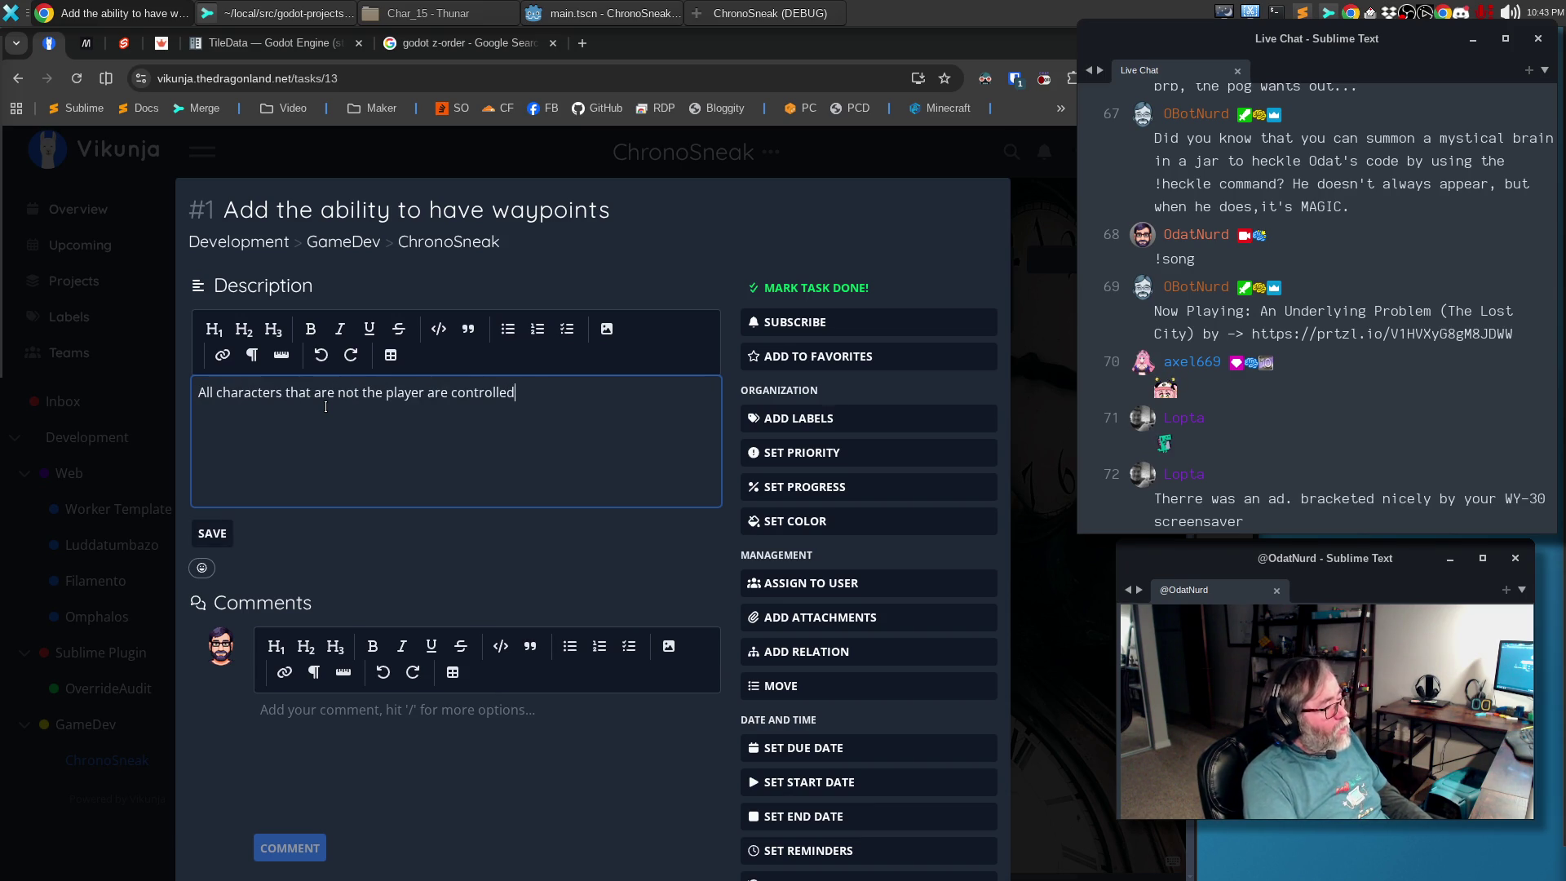
text( by the computer a)
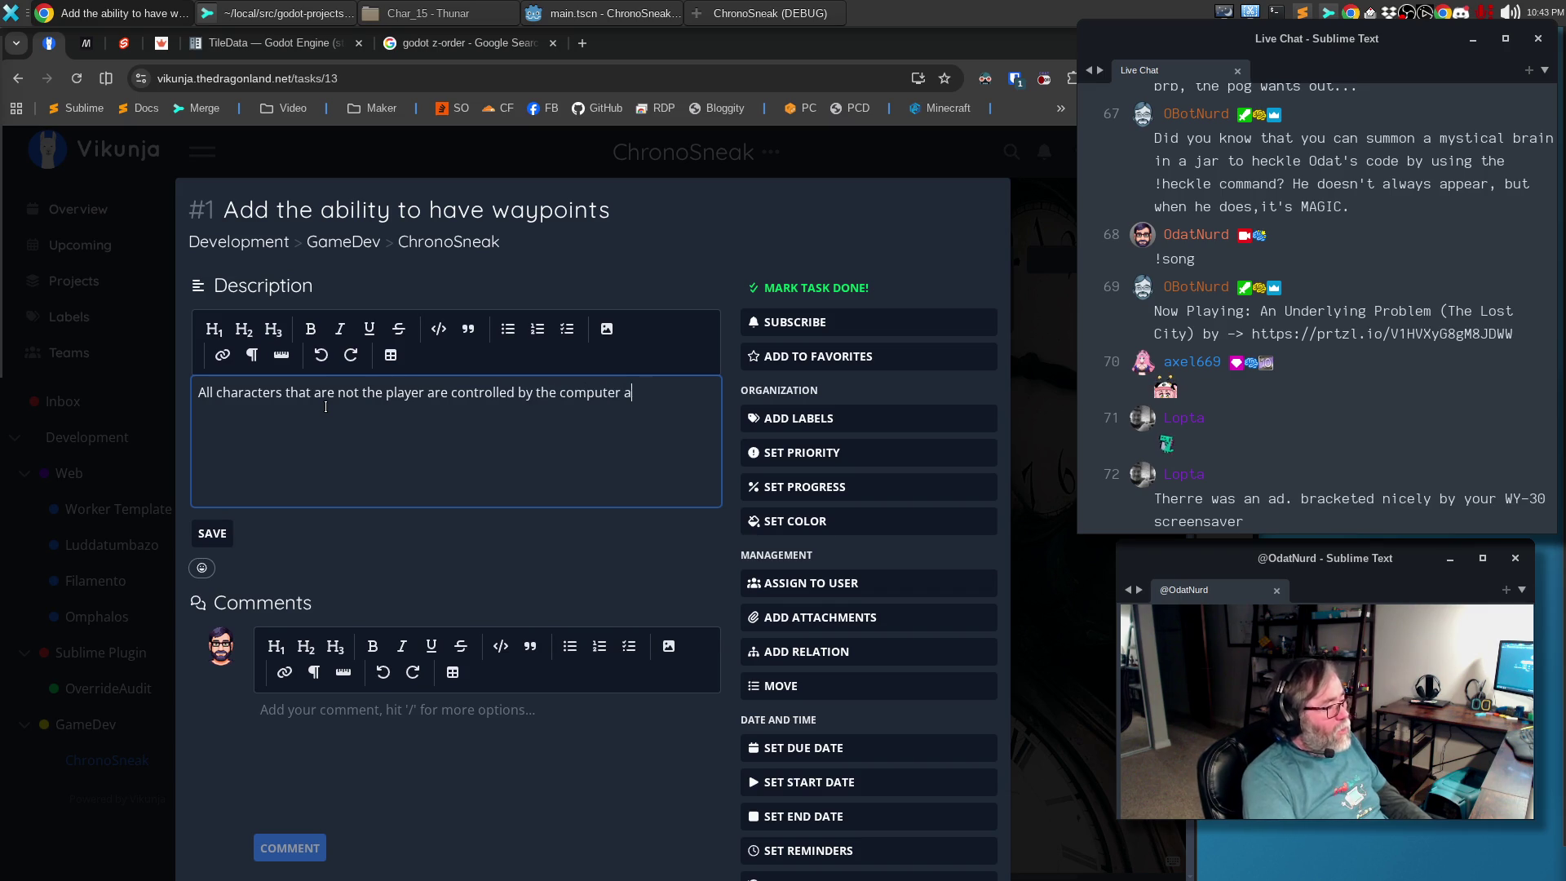
key(BackSpace)
key(BackSpace)
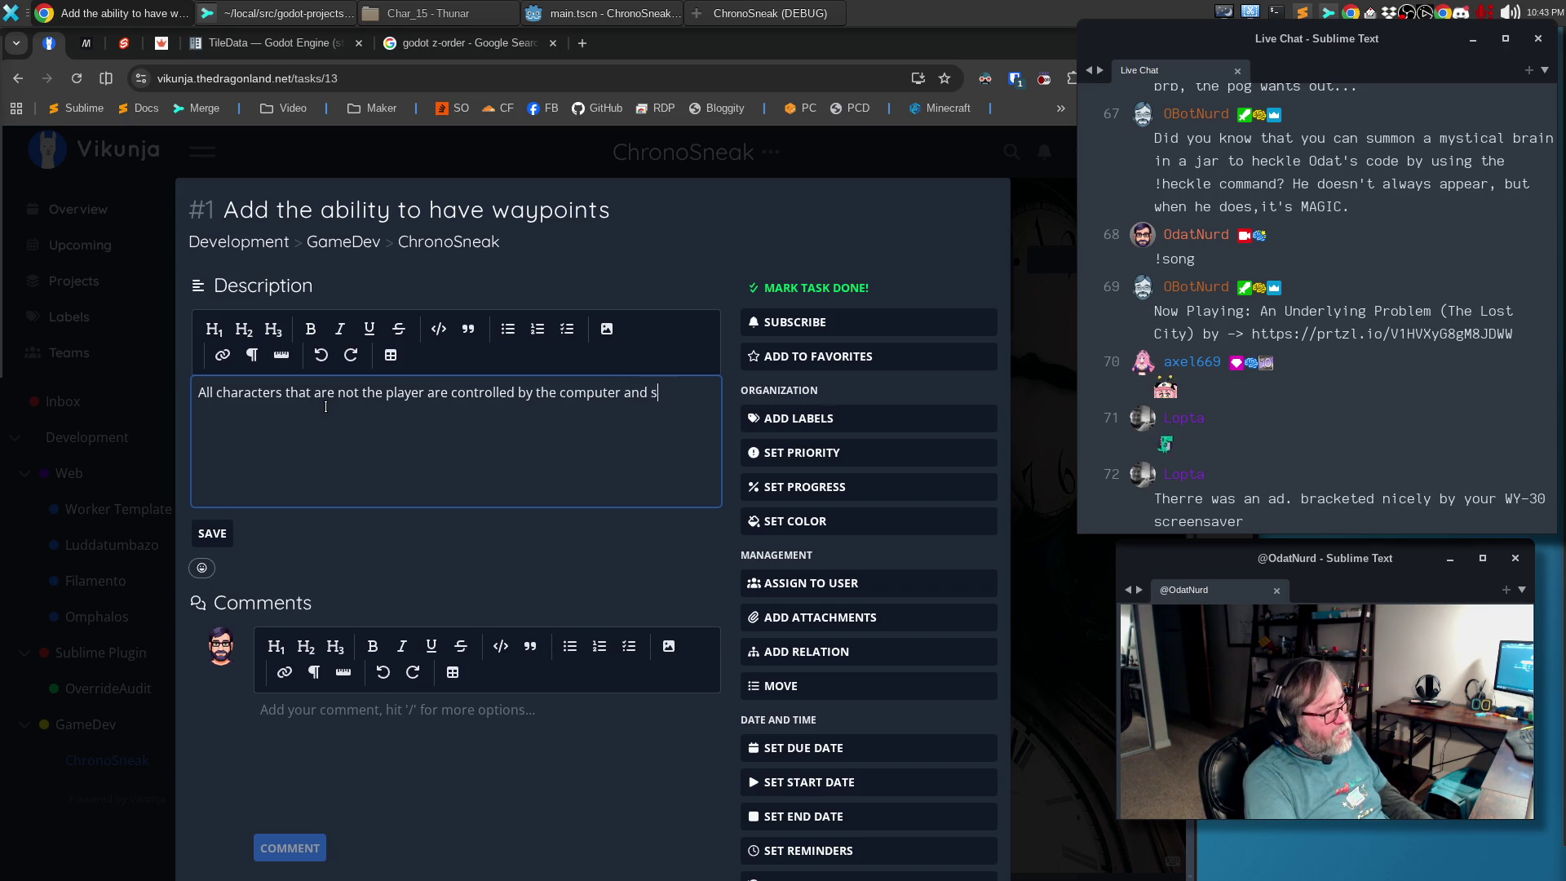
text(ince this is a puzzle g)
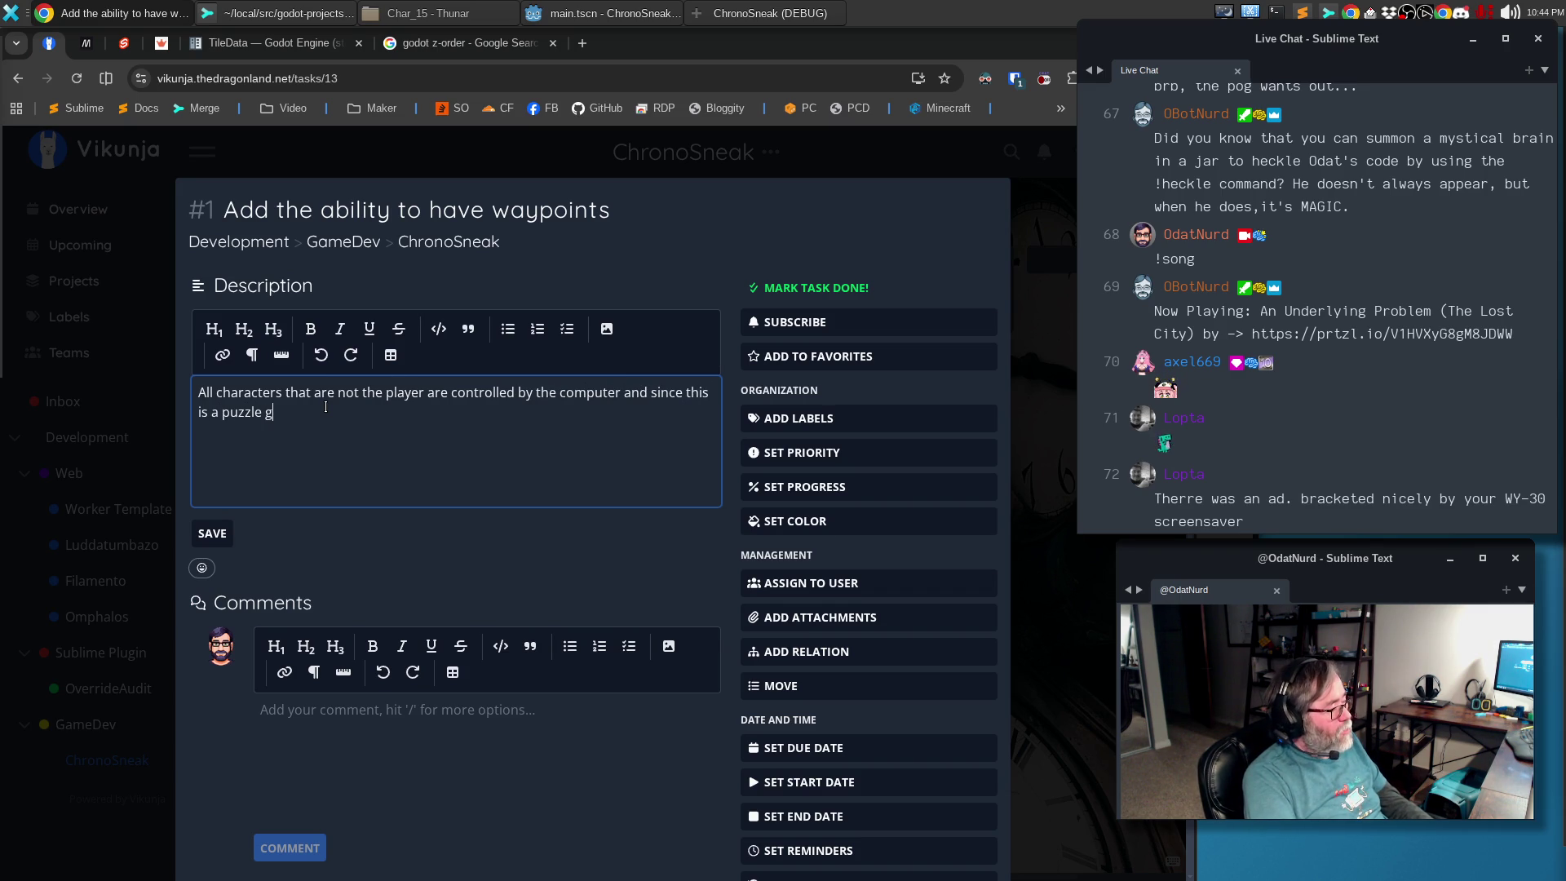
text( movement needs to be)
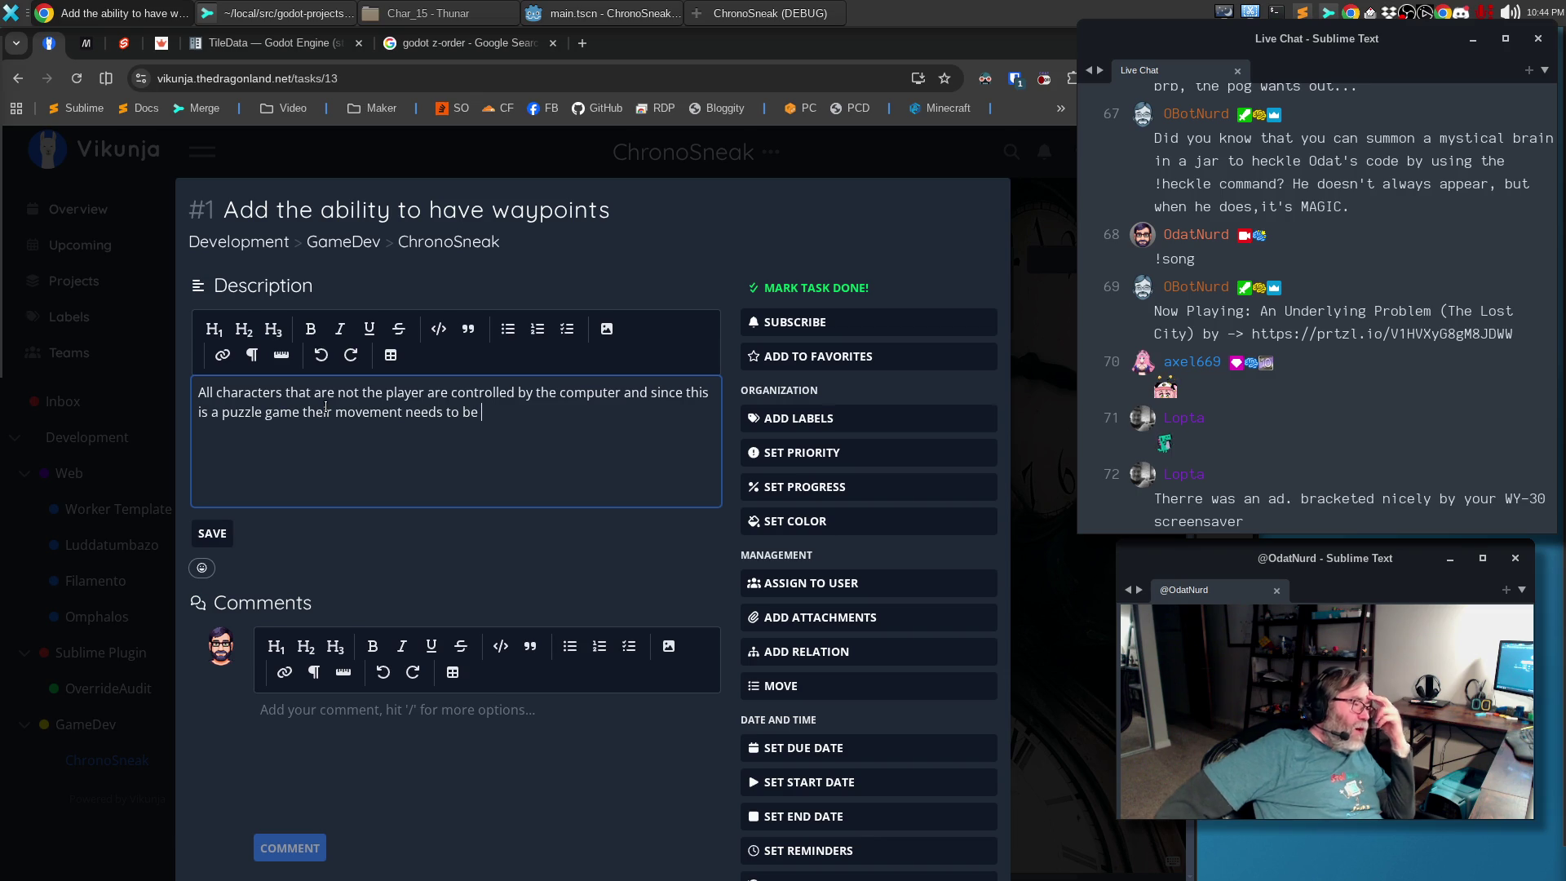
text(determinist)
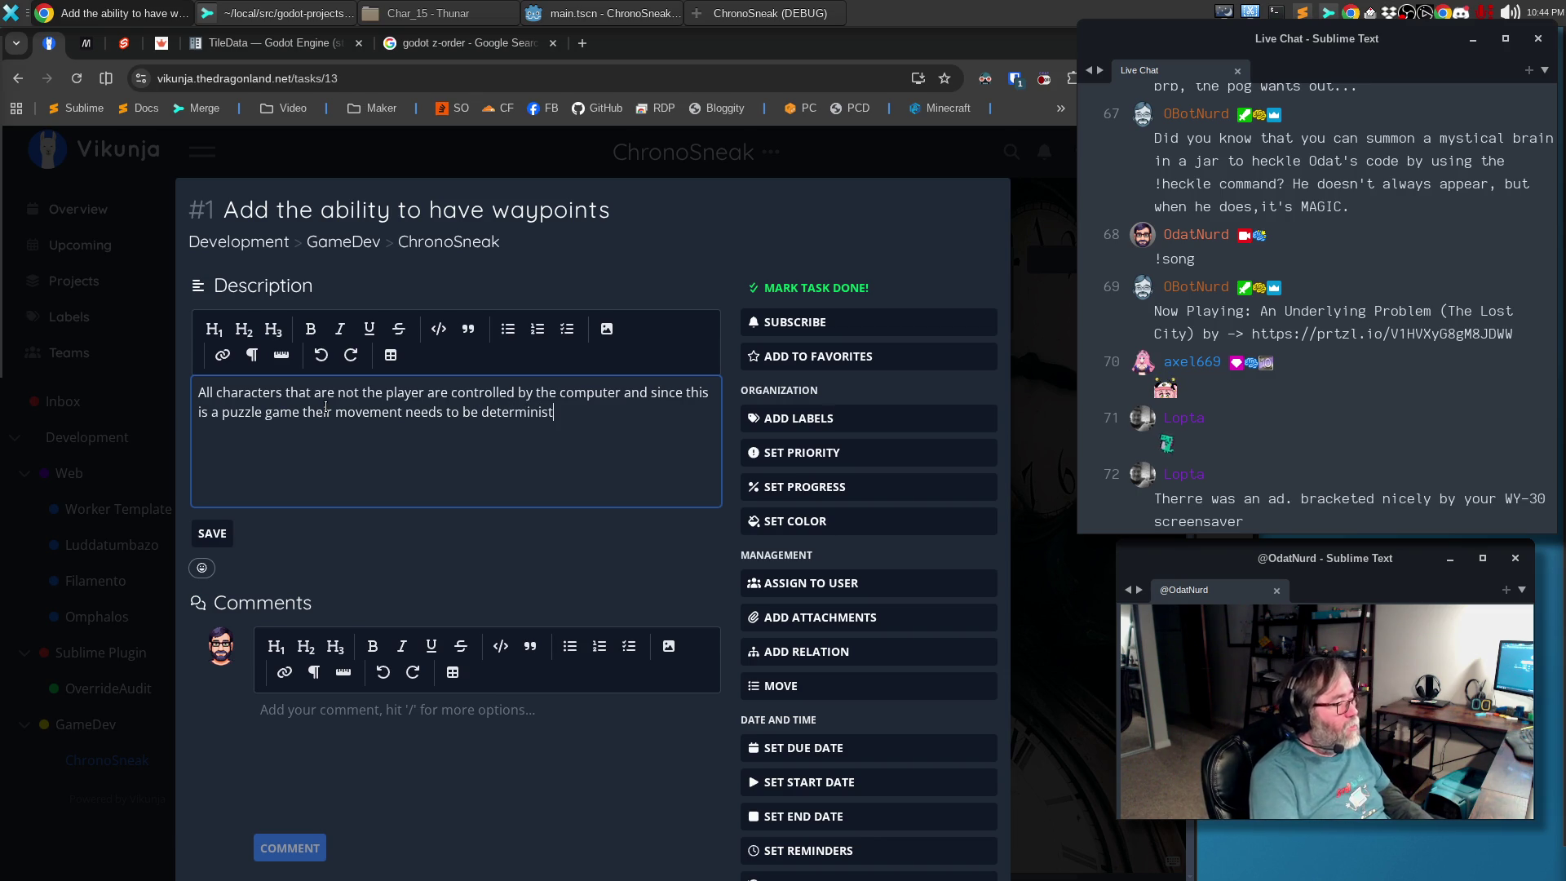
text(ic, otherwise the puzzle ebnds u)
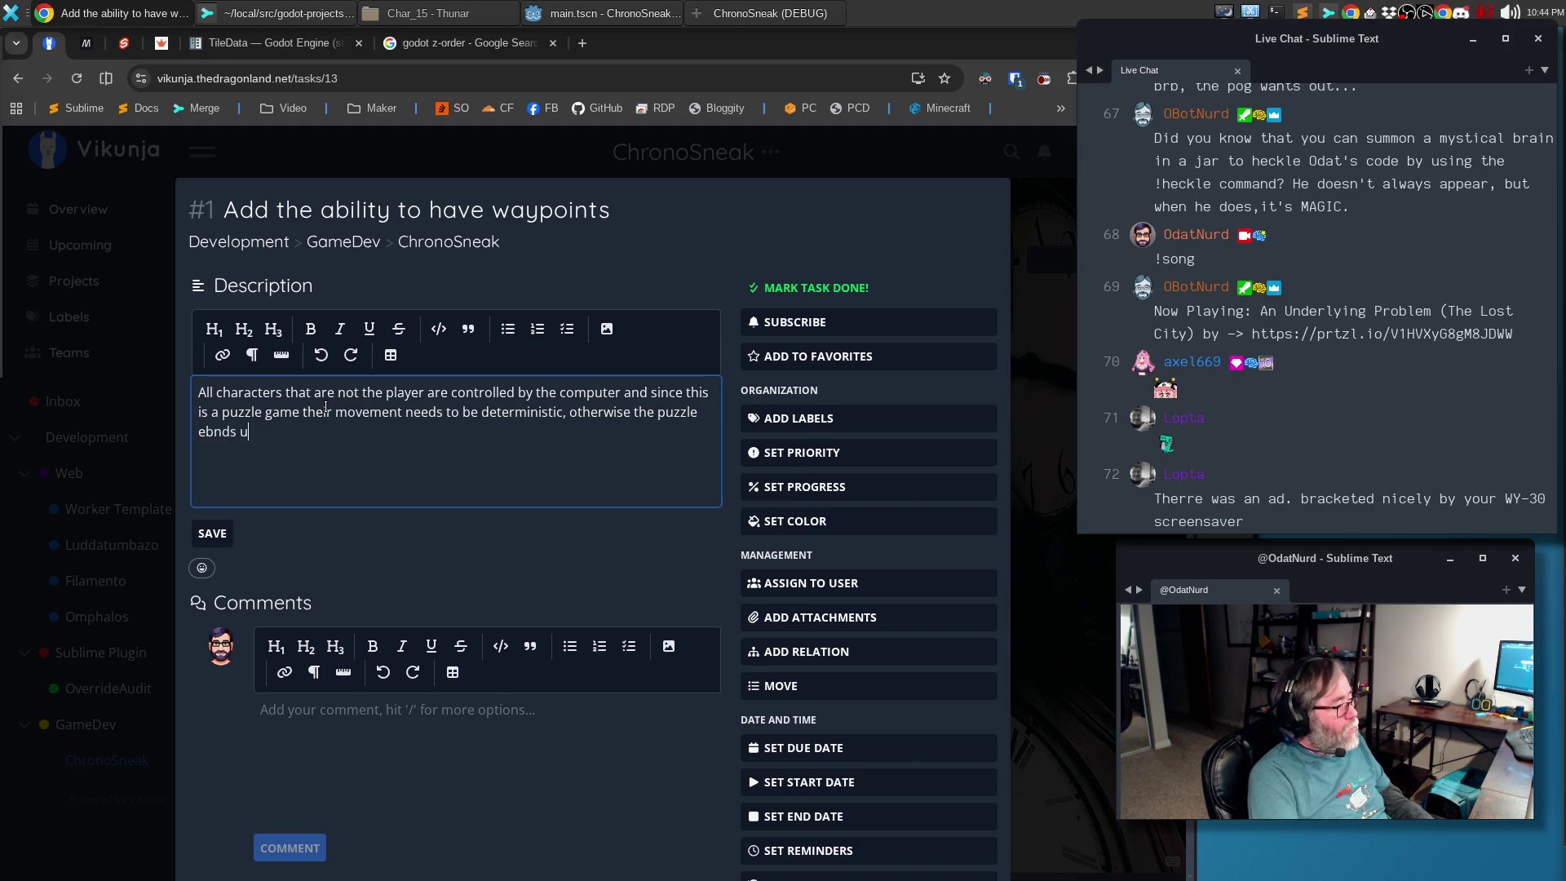
key(BackSpace)
key(BackSpace)
key(BackSpace)
text(nds )
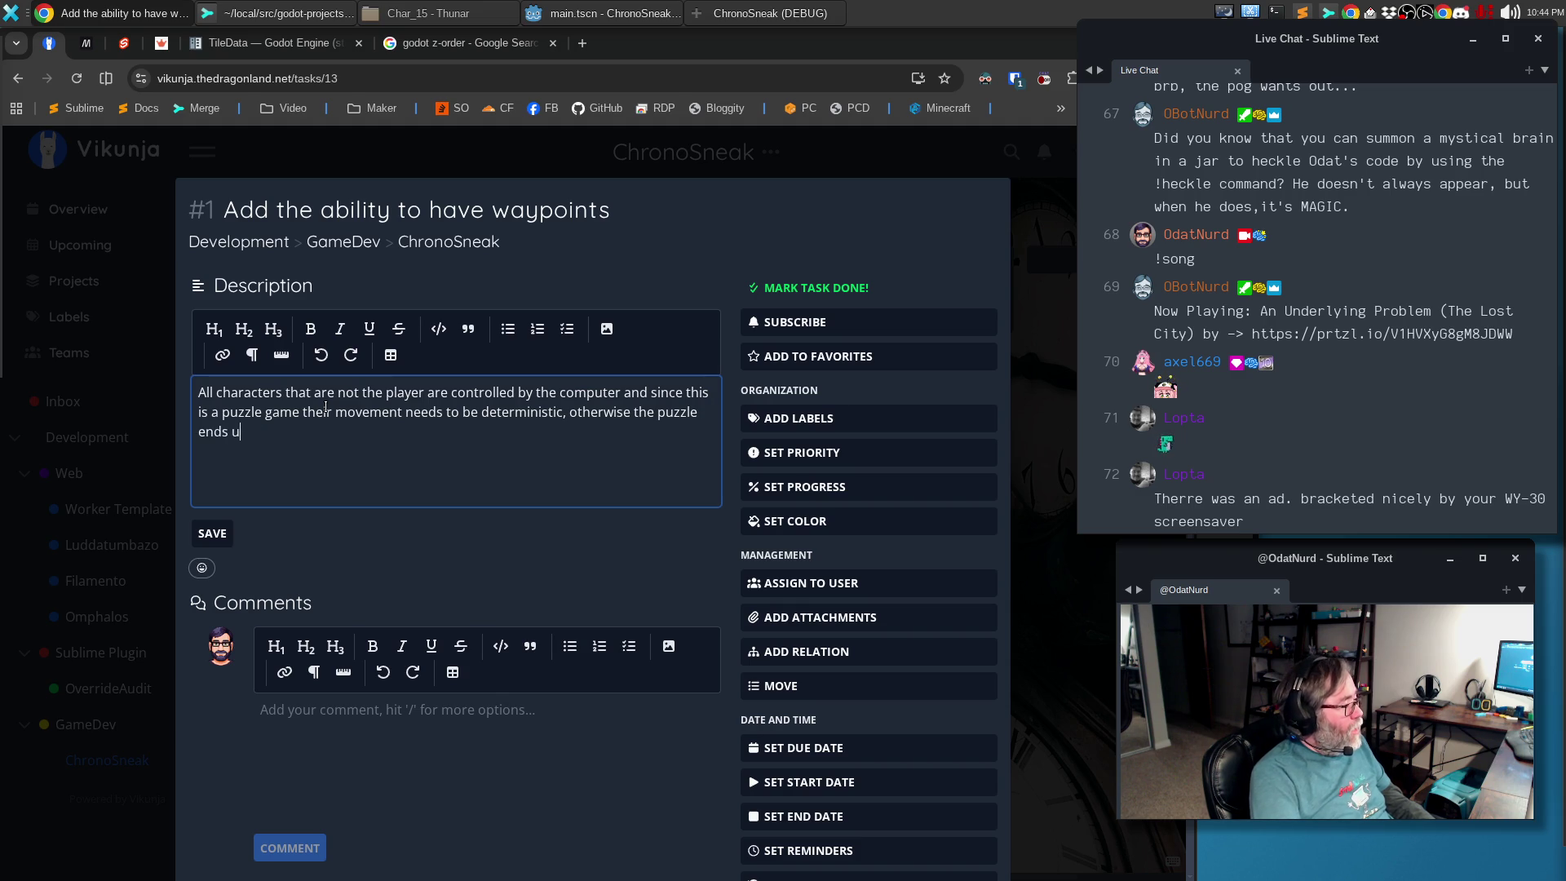
text(ng level)
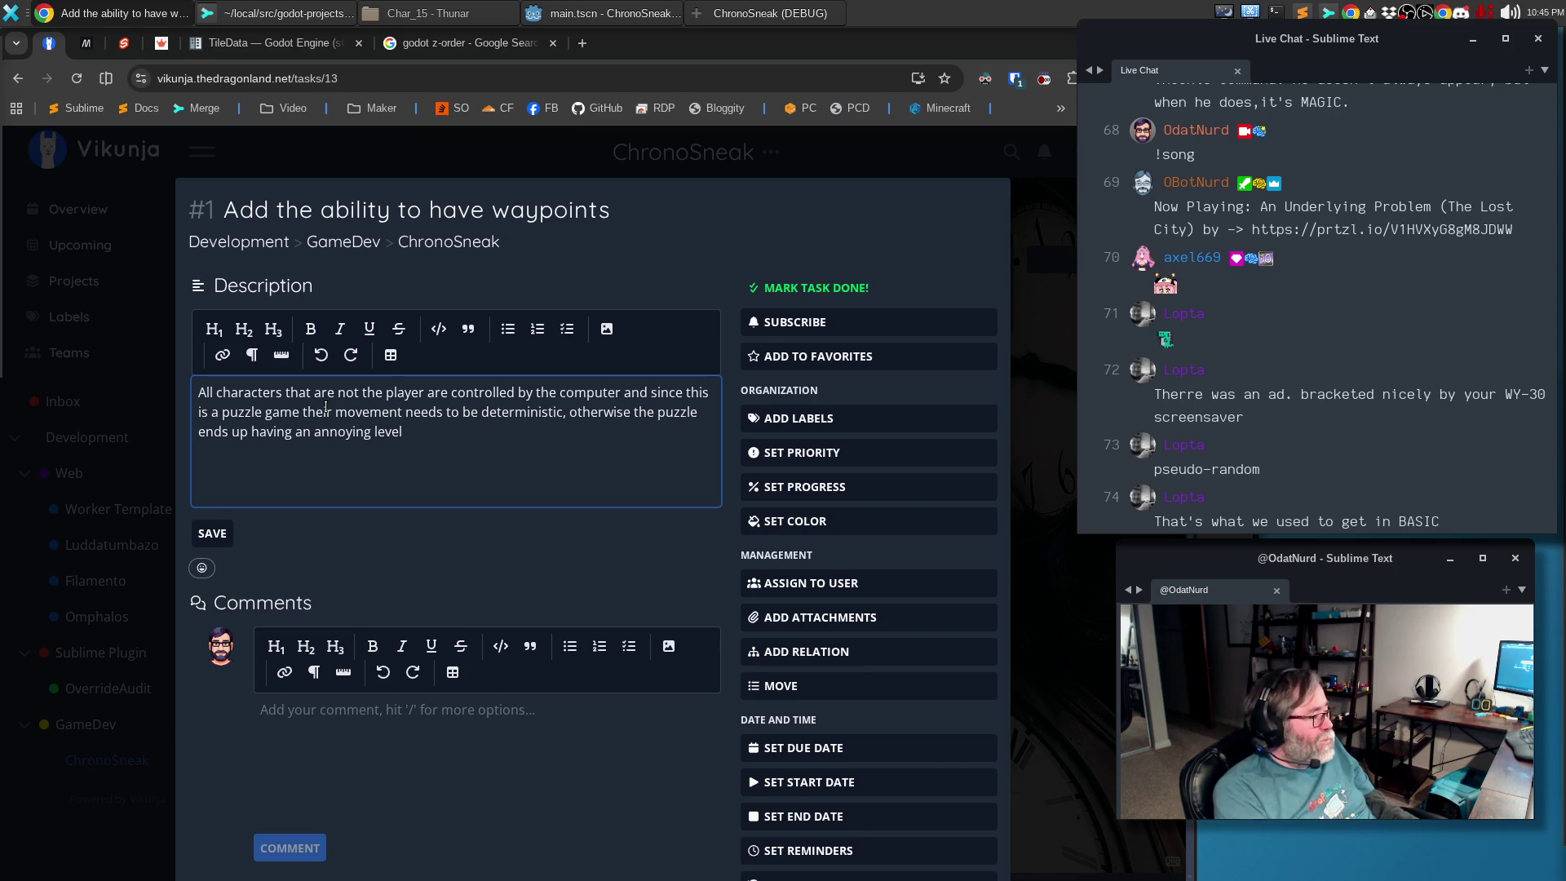
text(design)
Add a paragraph on linked waypoints giving NPCs instructions like waiting, turning or moving on
key(ctrl+BackSpace)
key(ctrl+BackSpace)
key(ctrl+BackSpace)
text(potentially annoying level)
key(Return)
text(We need a way to set up a series of waypoints, where they are linked together in order, )
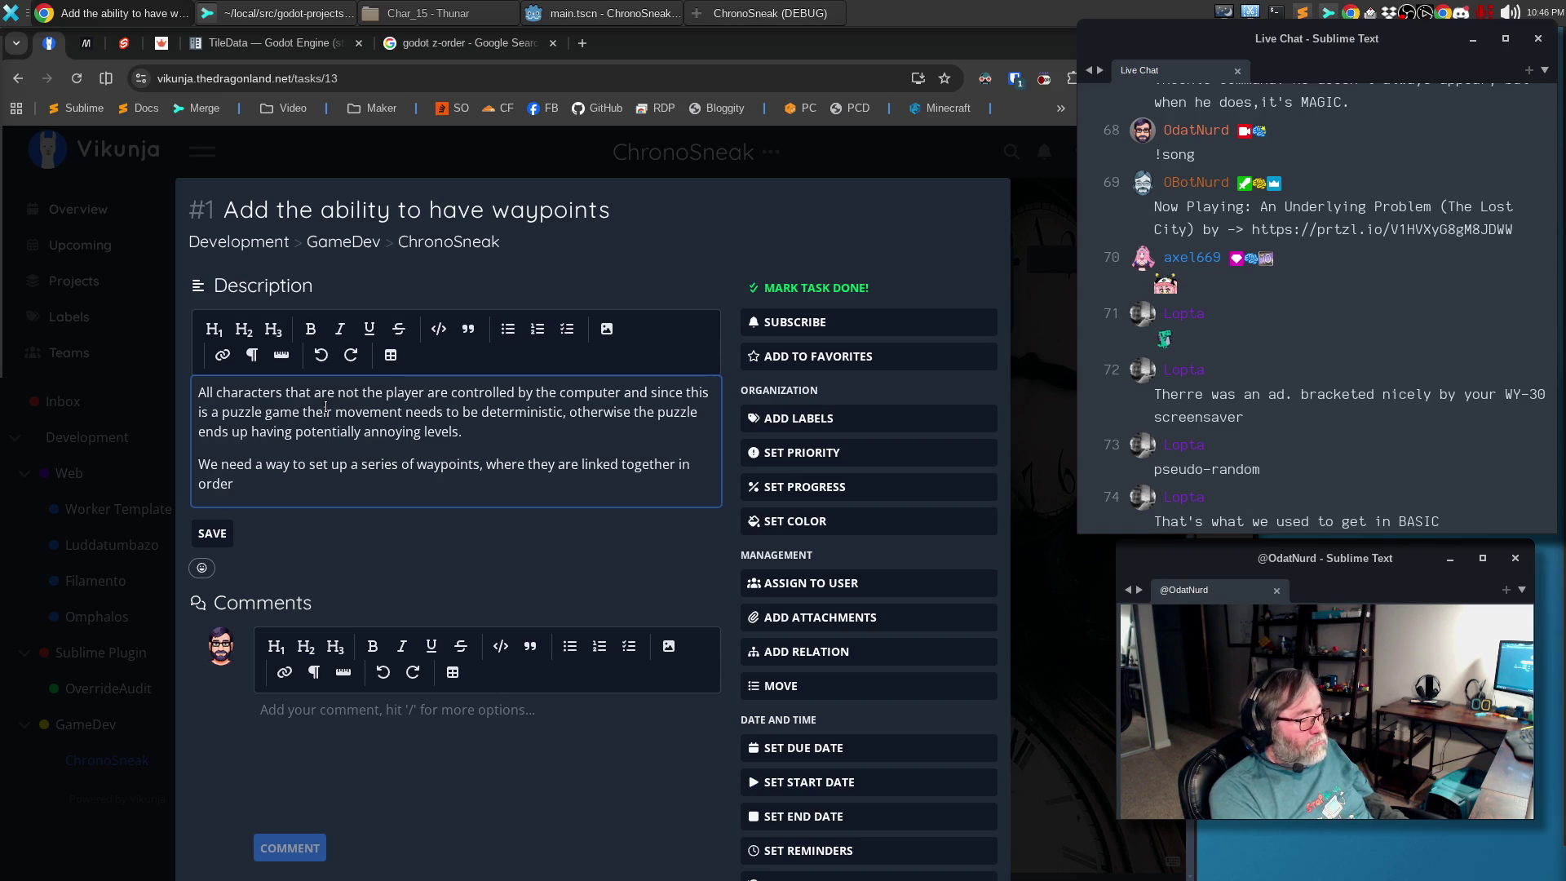
text(poss)
key(BackSpace)
key(BackSpace)
key(BackSpace)
text(and each waypoint can have a )
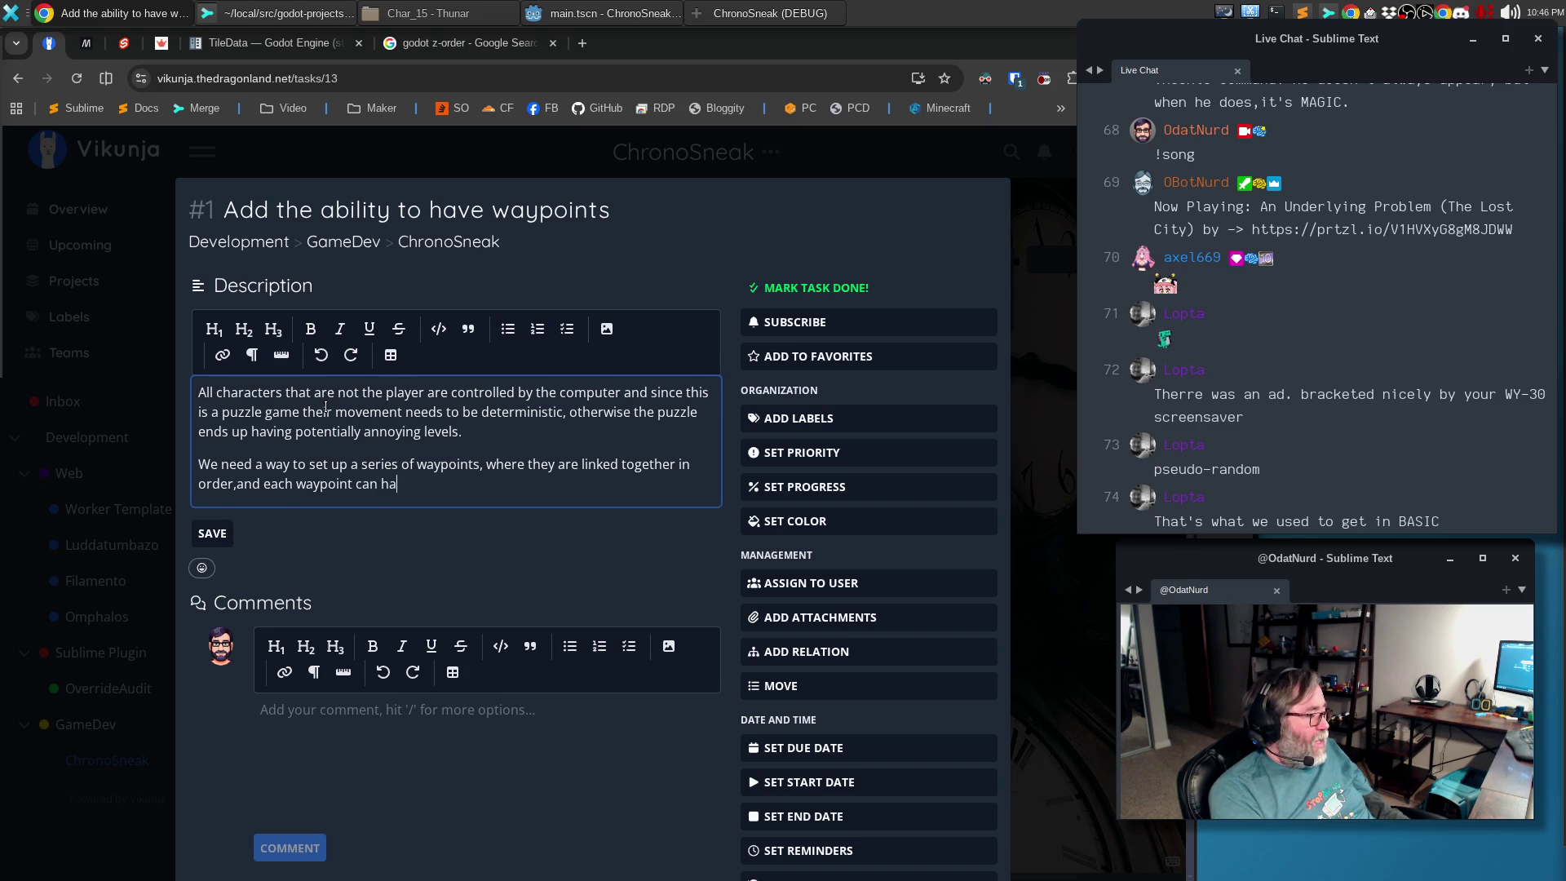
text(set of NPC instrructions on )
text(it like wait)
key(BackSpace)
key(BackSpace)
text(how many turns to delay)
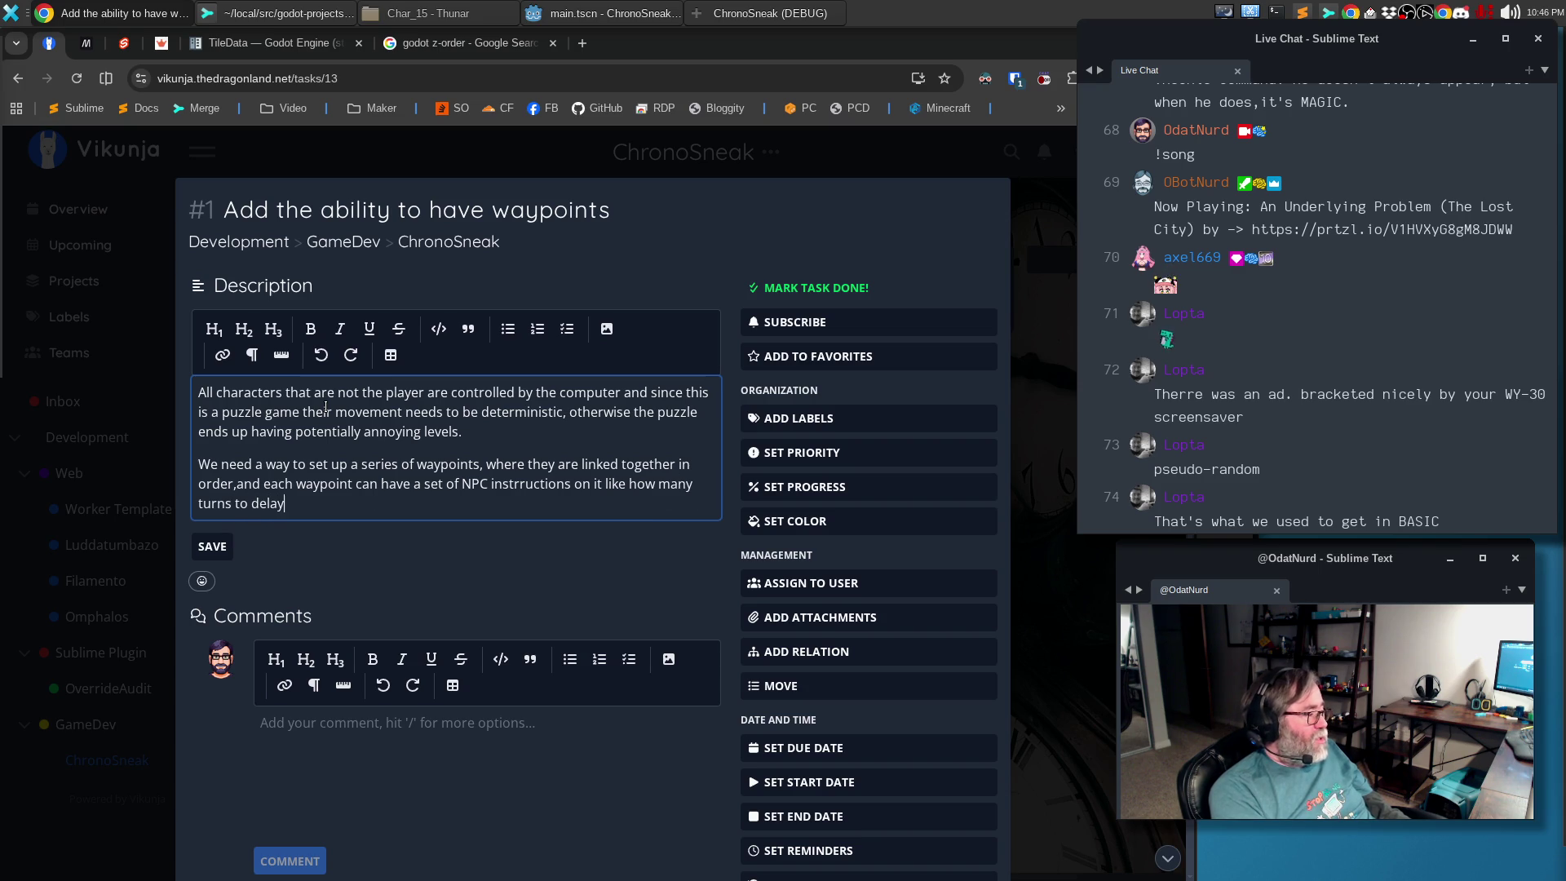
text(or some)
text( actio)
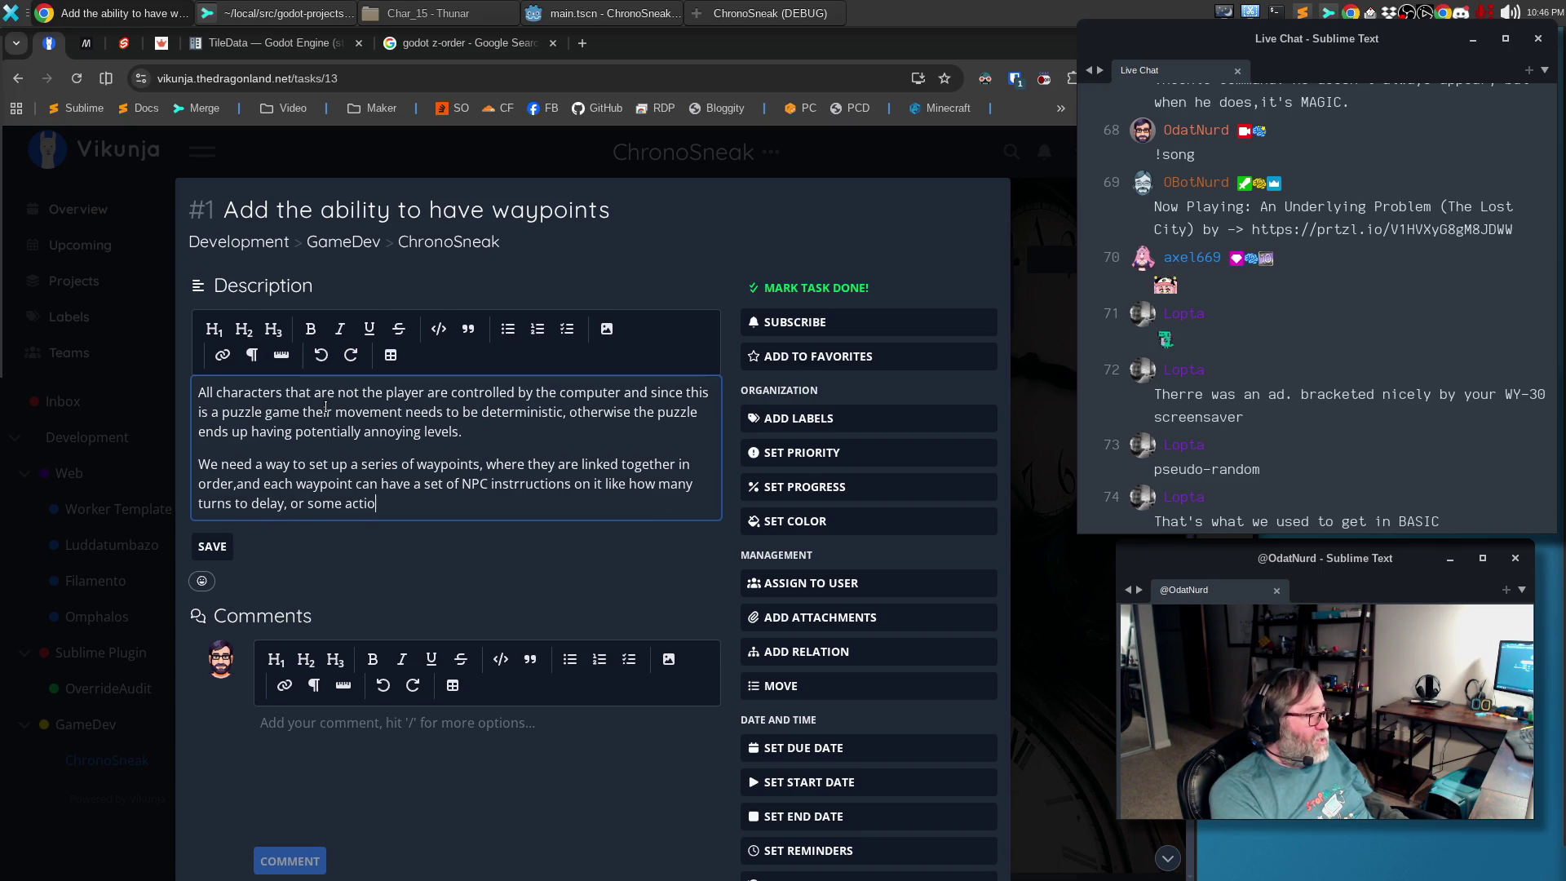
text(n to take )
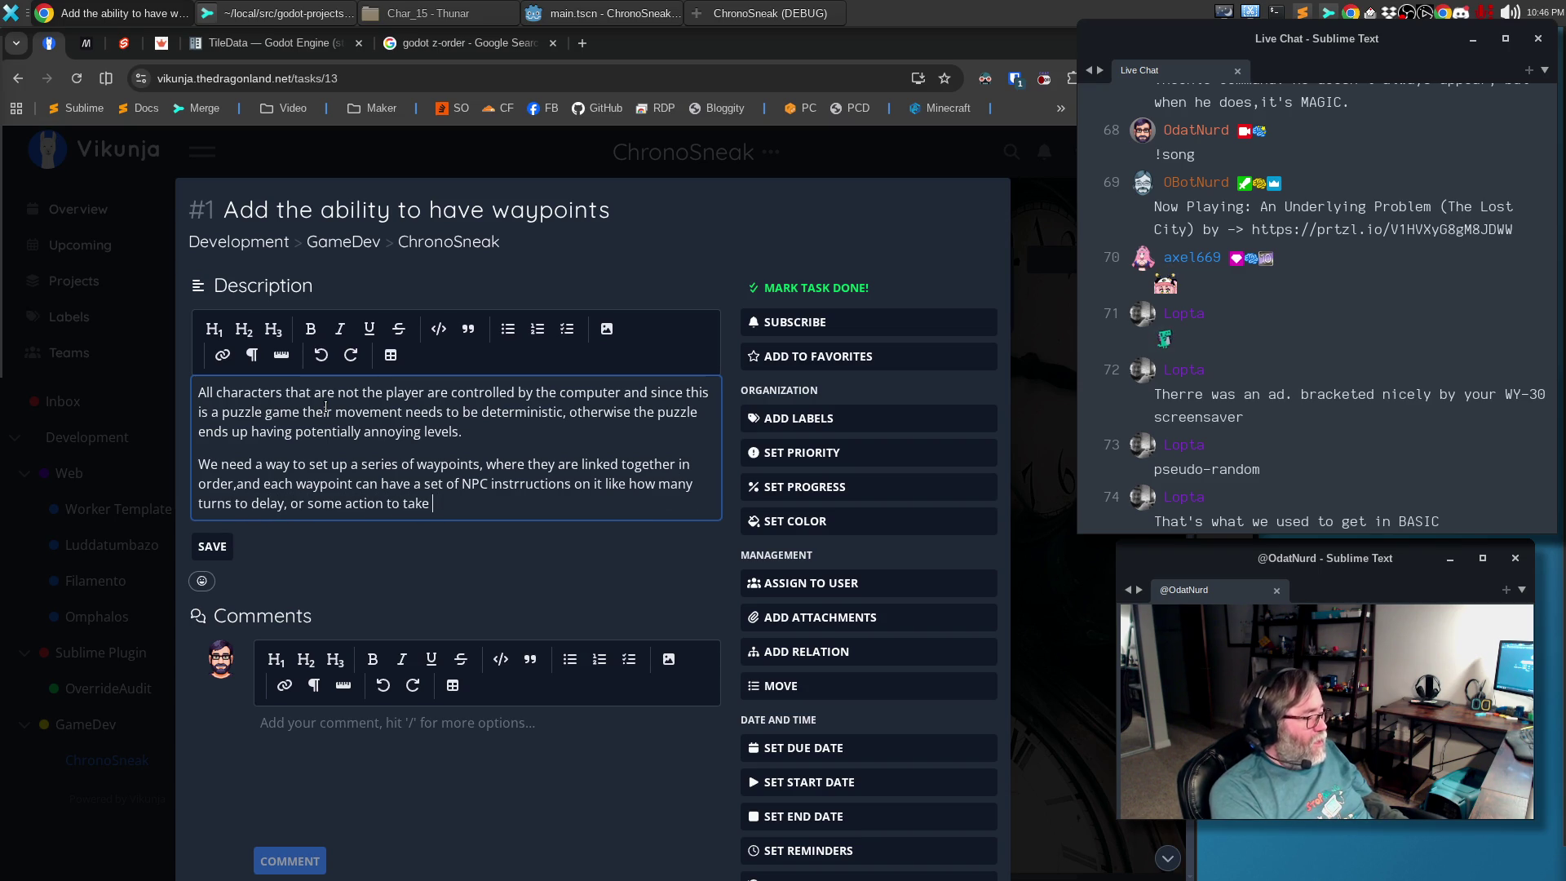
text(, or turning, )
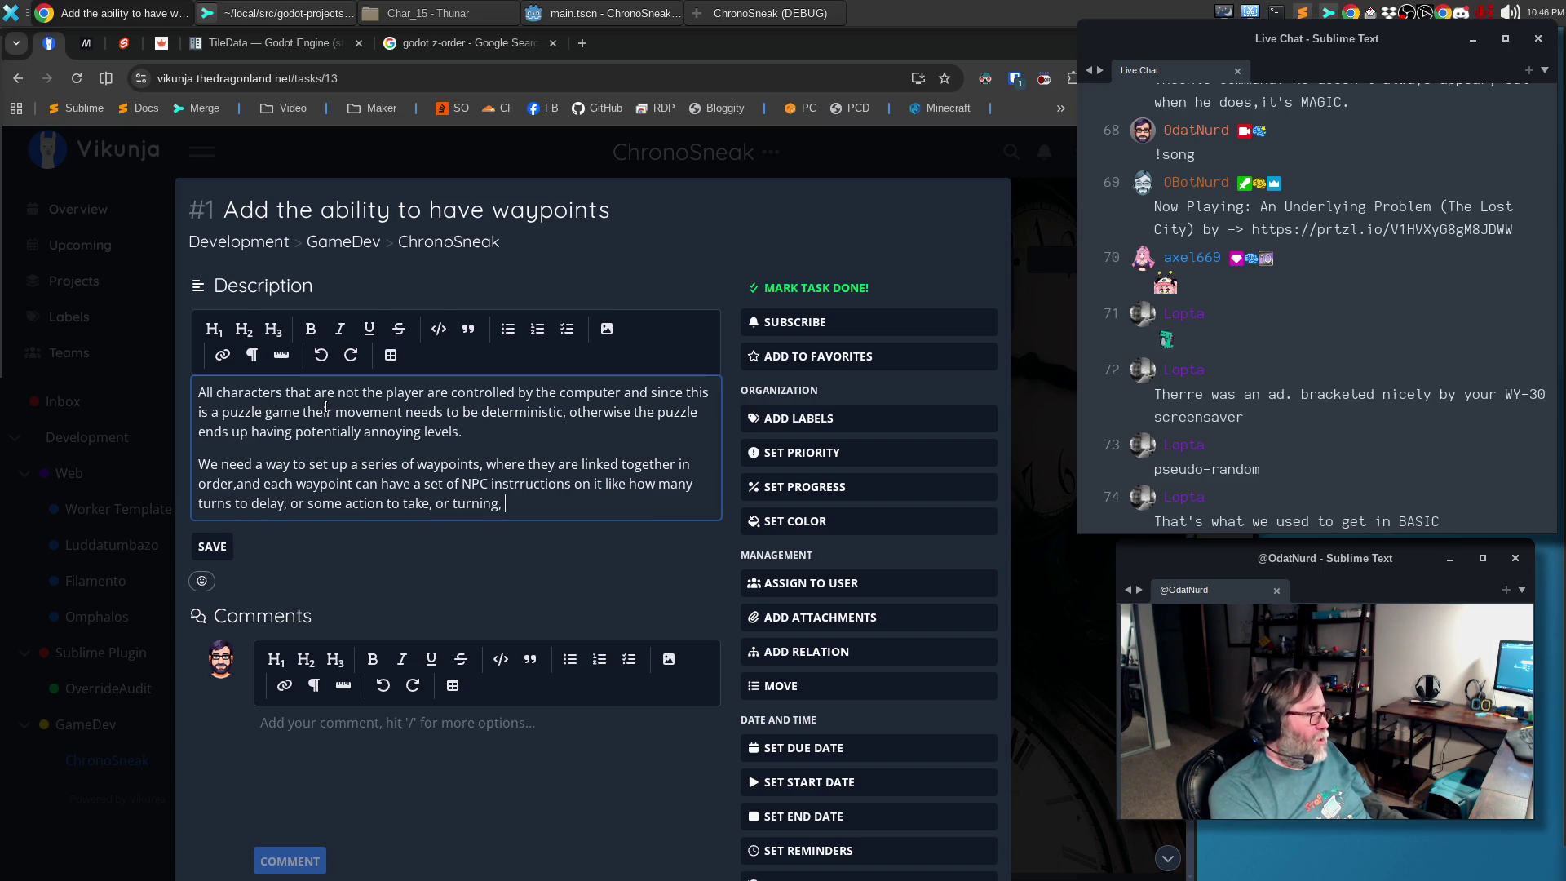
text(wal)
key(BackSpace)
key(BackSpace)
key(BackSpace)
text(moving on.)
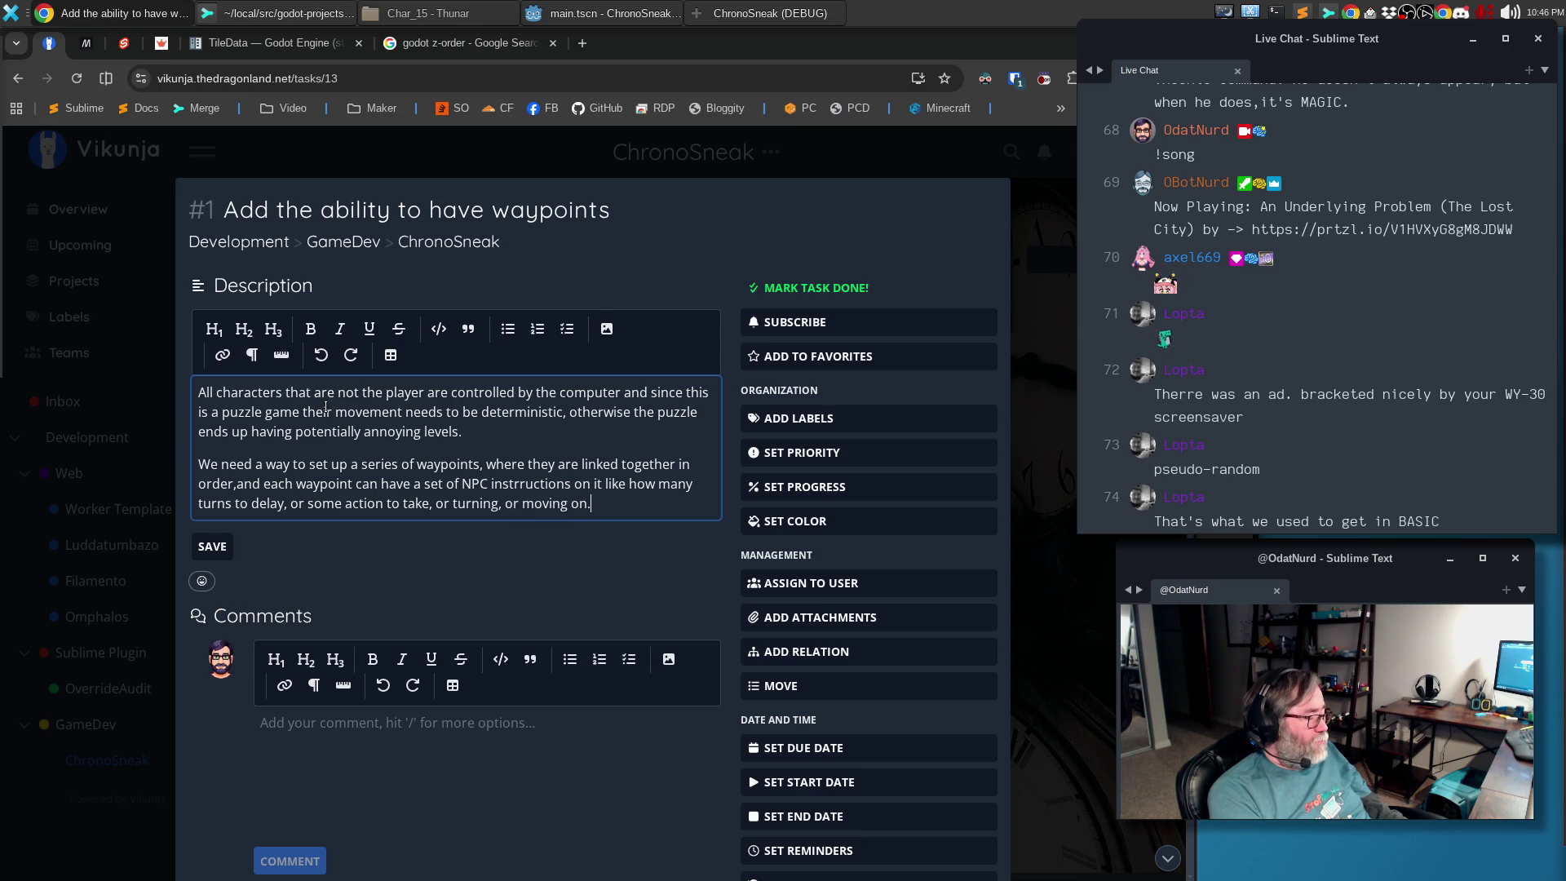
key(Return)
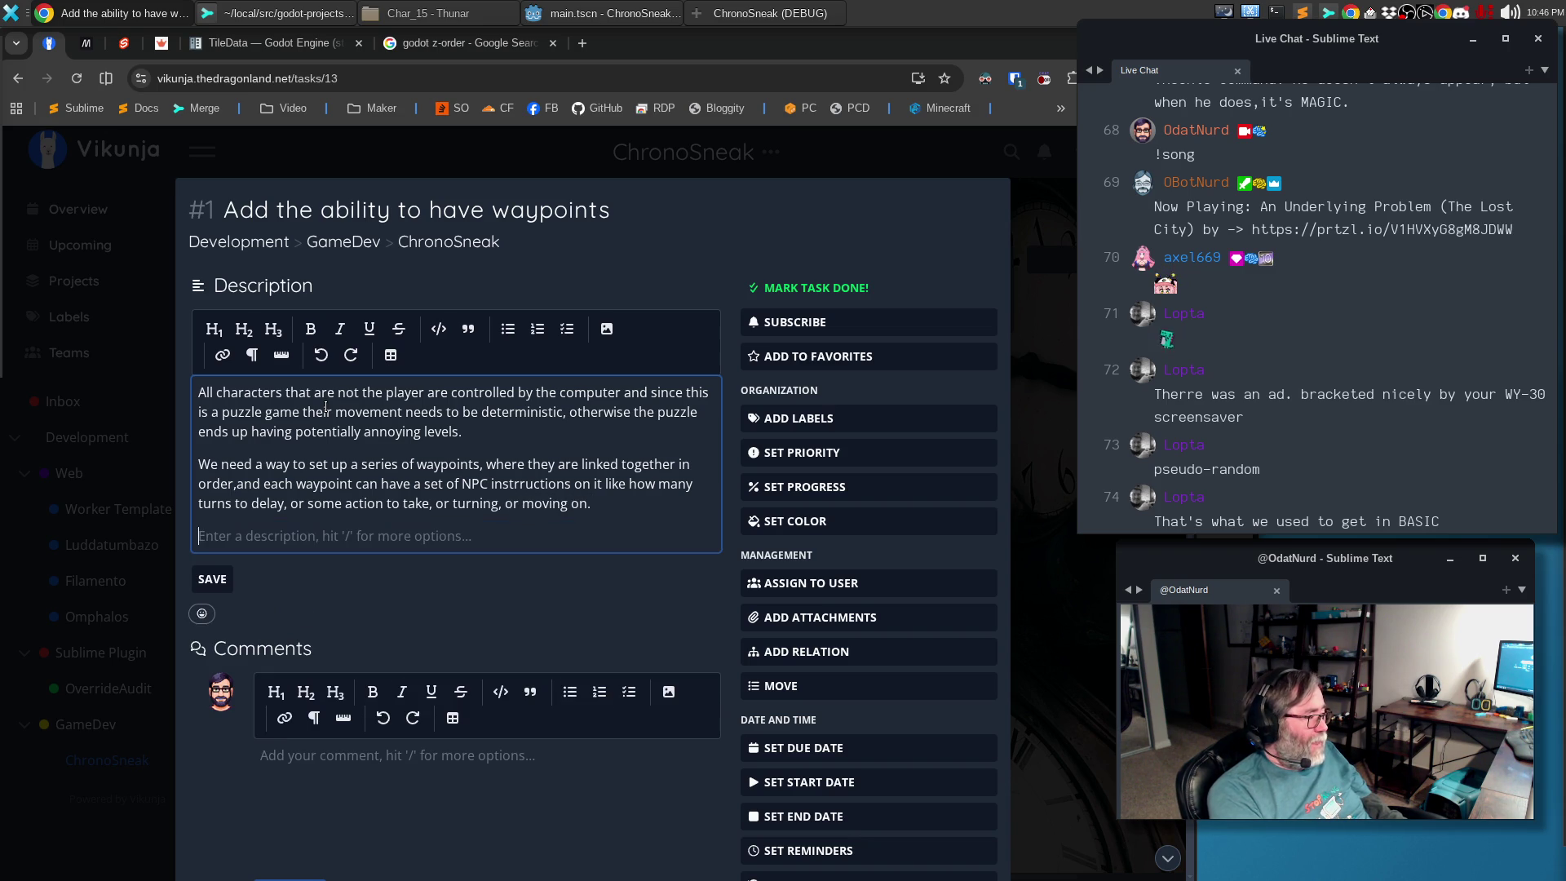
text(Currently the)
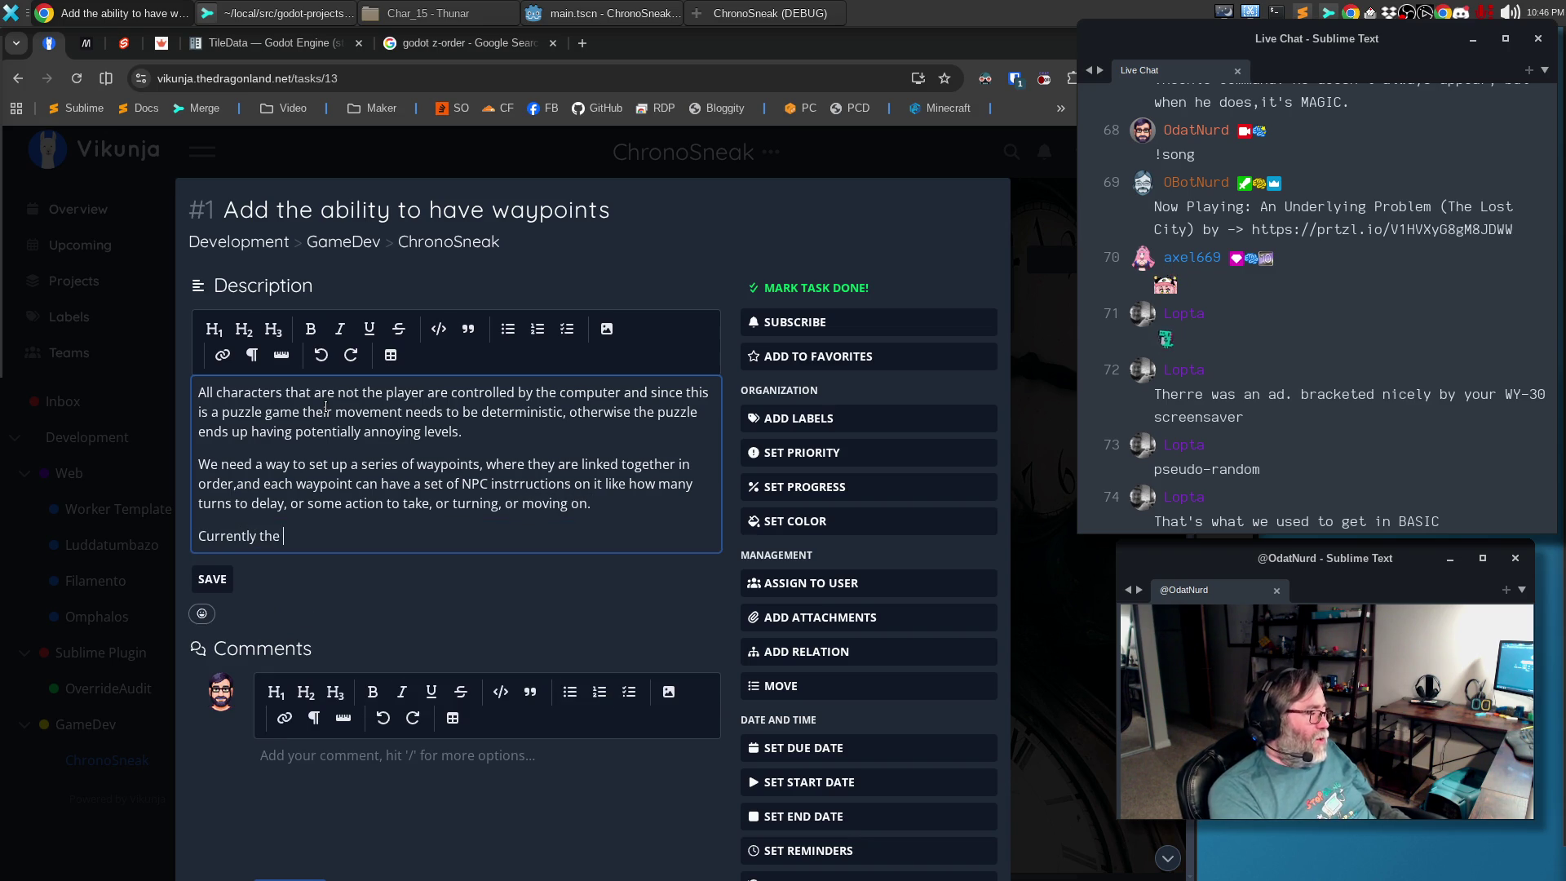
text( idea for this is to have a bunch of node)
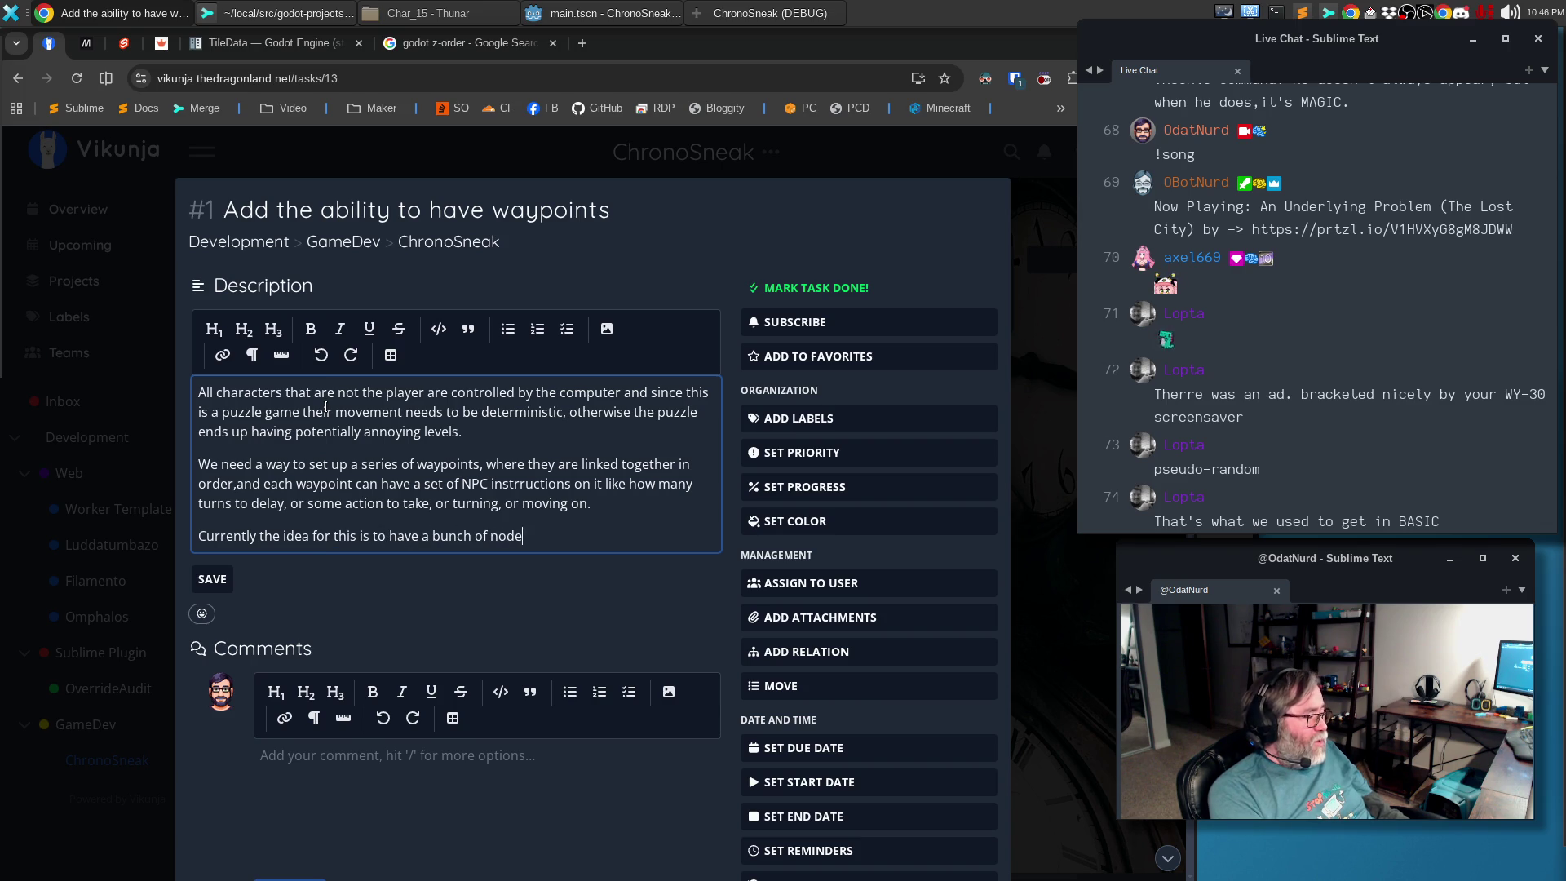
Add the paragraph on Marker2D nodes, custom data or editor tools, and save the description
key(BackSpace)
key(BackSpace)
key(BackSpace)
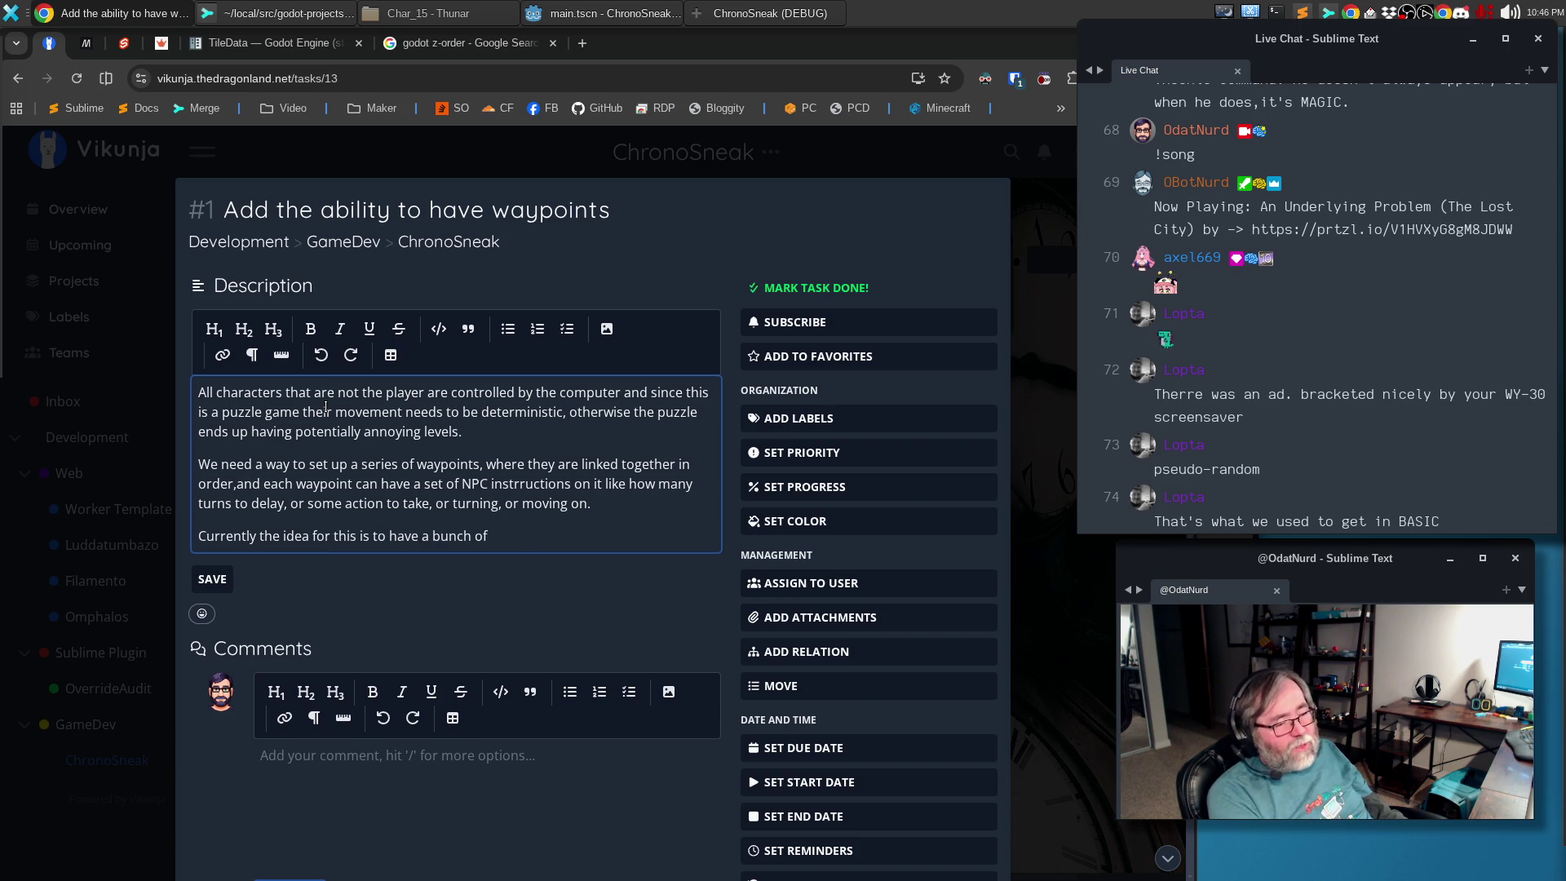
text(Markde)
key(ctrl+BackSpace)
text(`Marker2D` nodes sitting inside of)
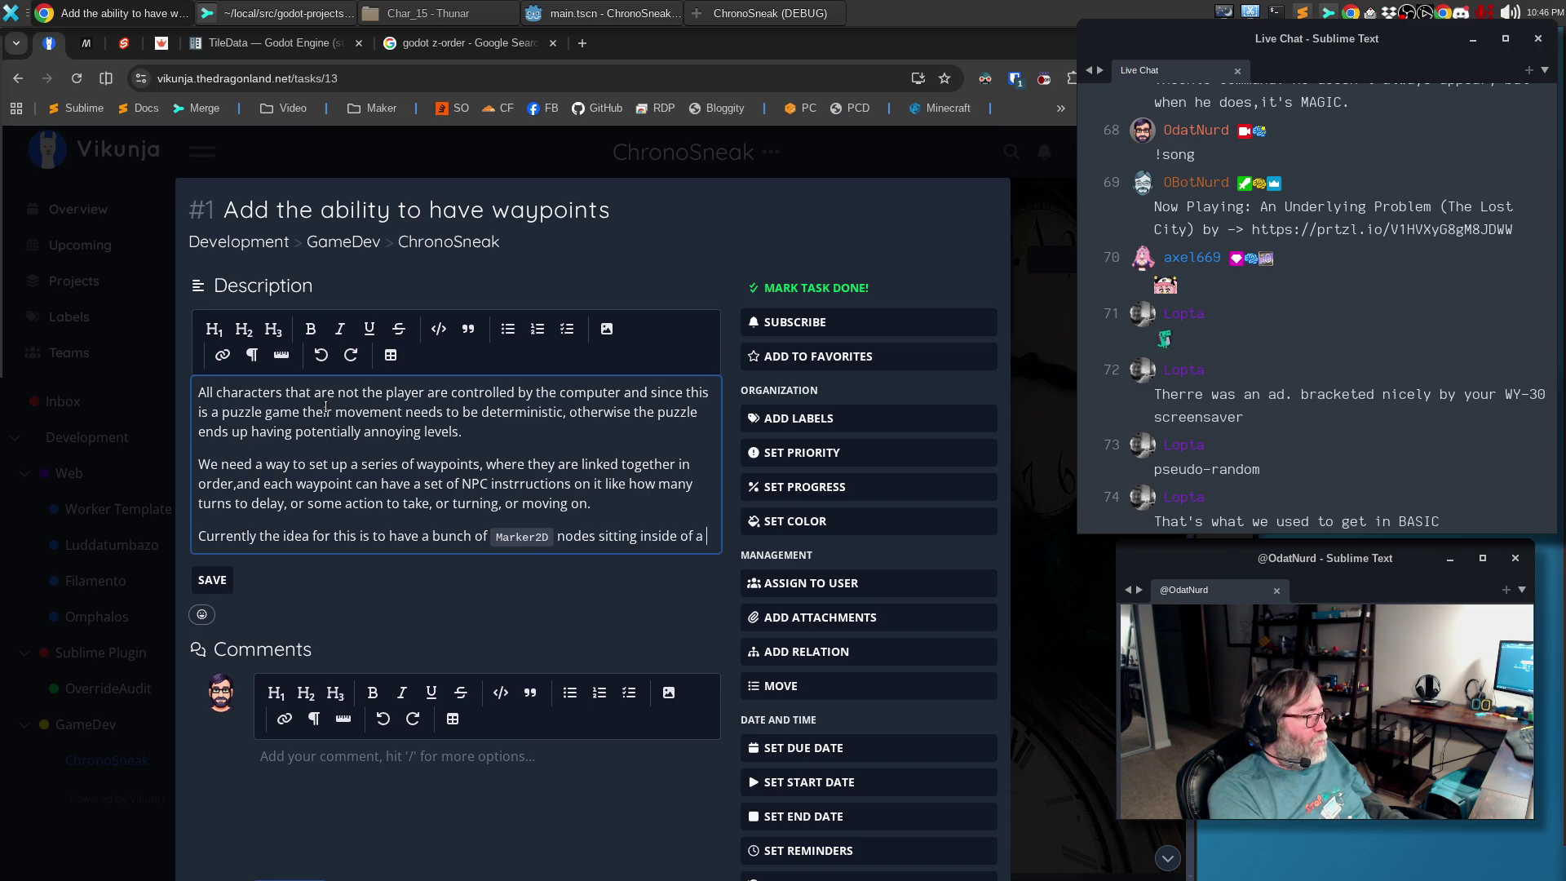
text(arent `Node`, but that seems like it would be a pain in the ass, so m)
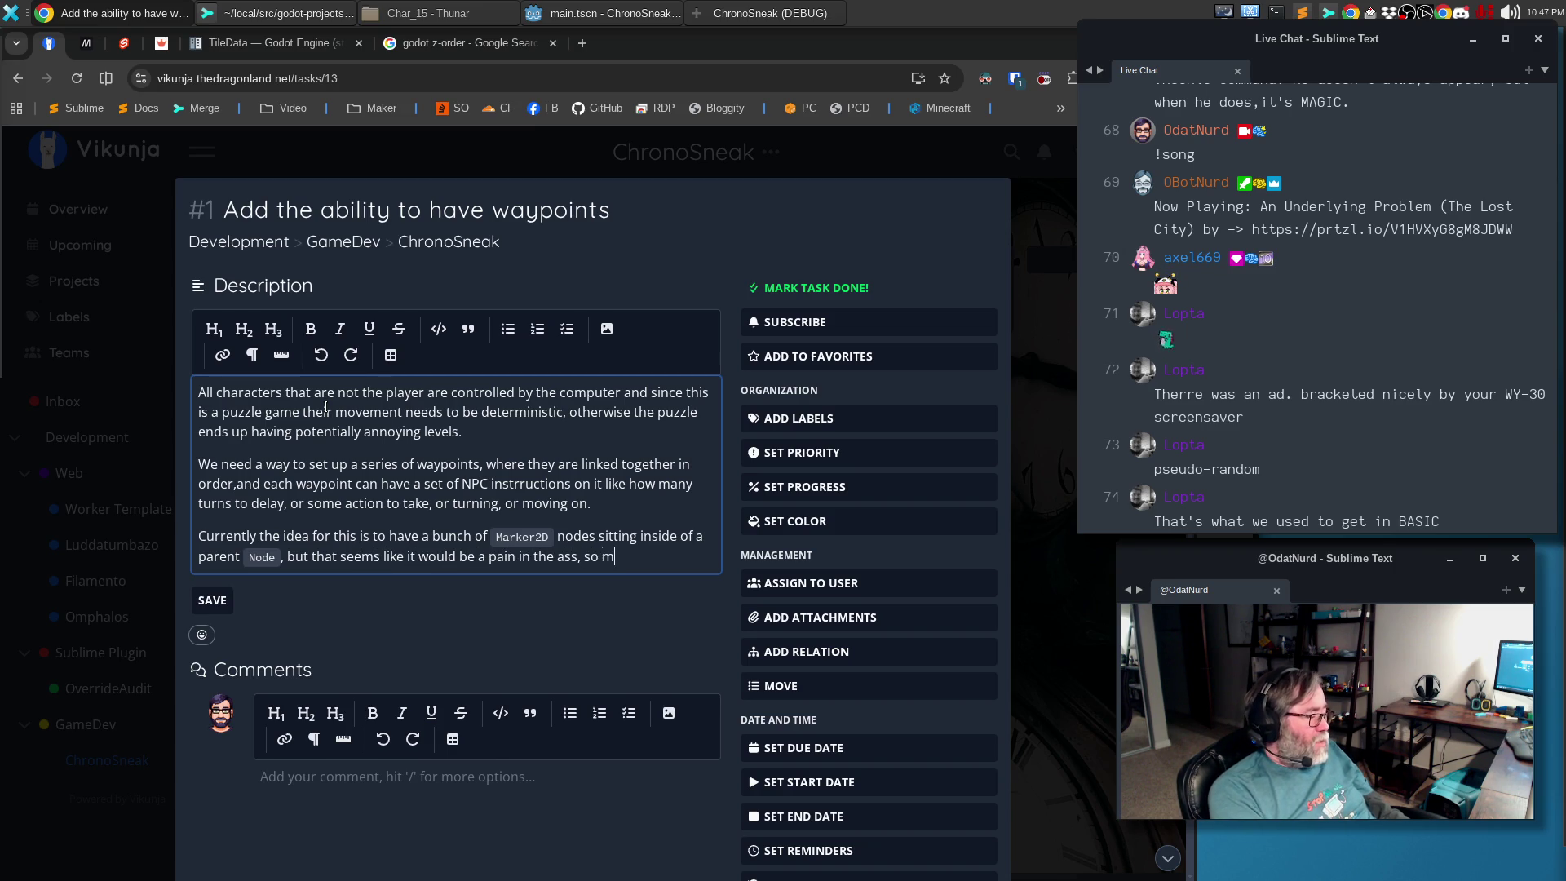
key(BackSpace)
text(It sure if we want that, or a custom data structure that can vi)
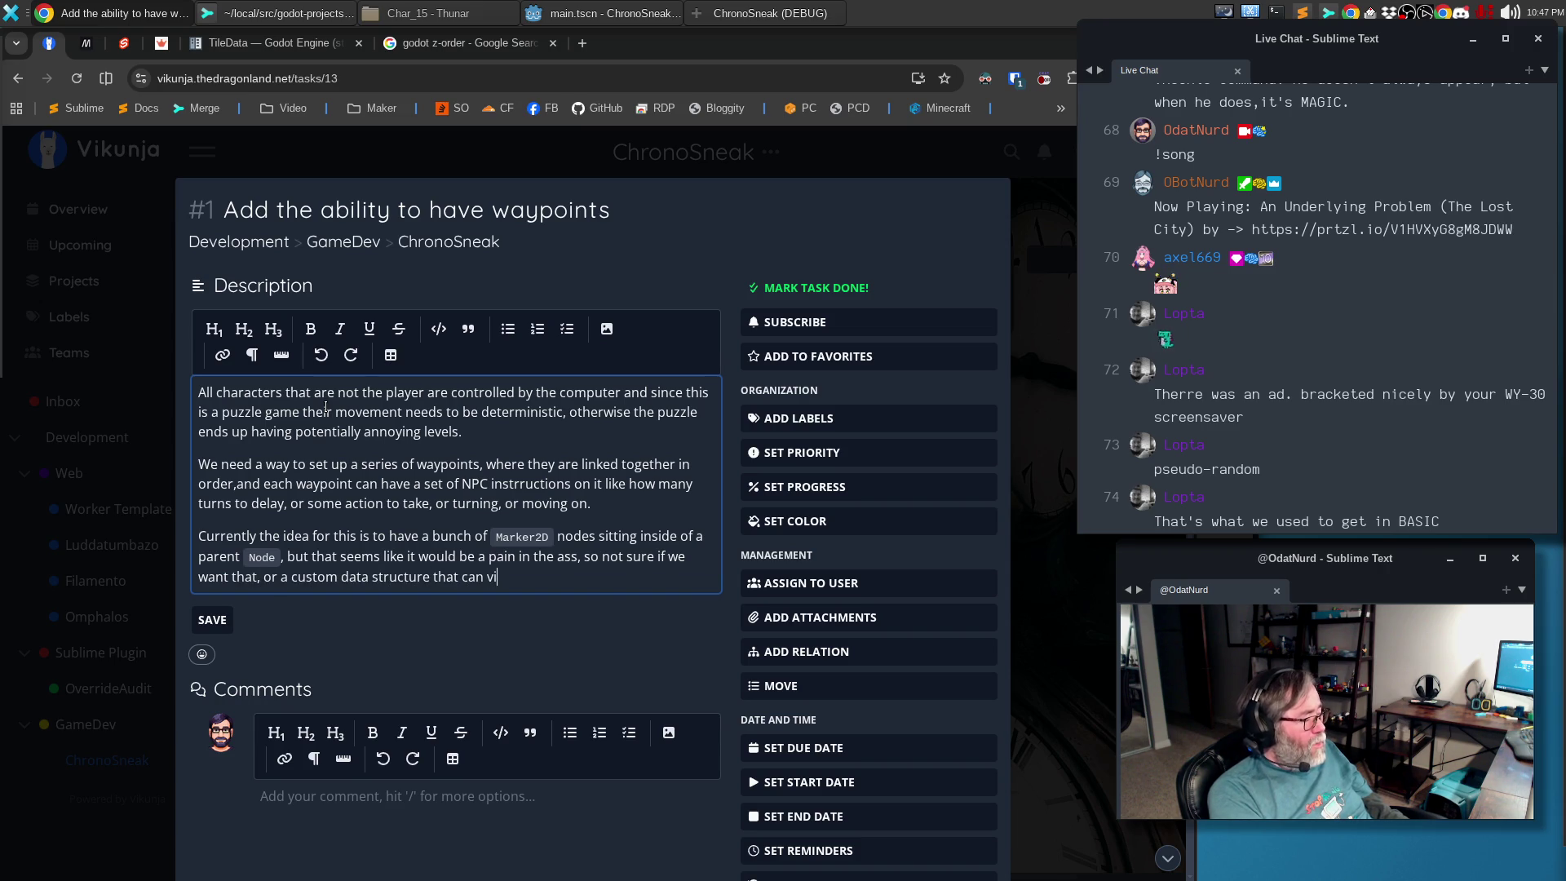
text(sualize itself, or an editor tool that c)
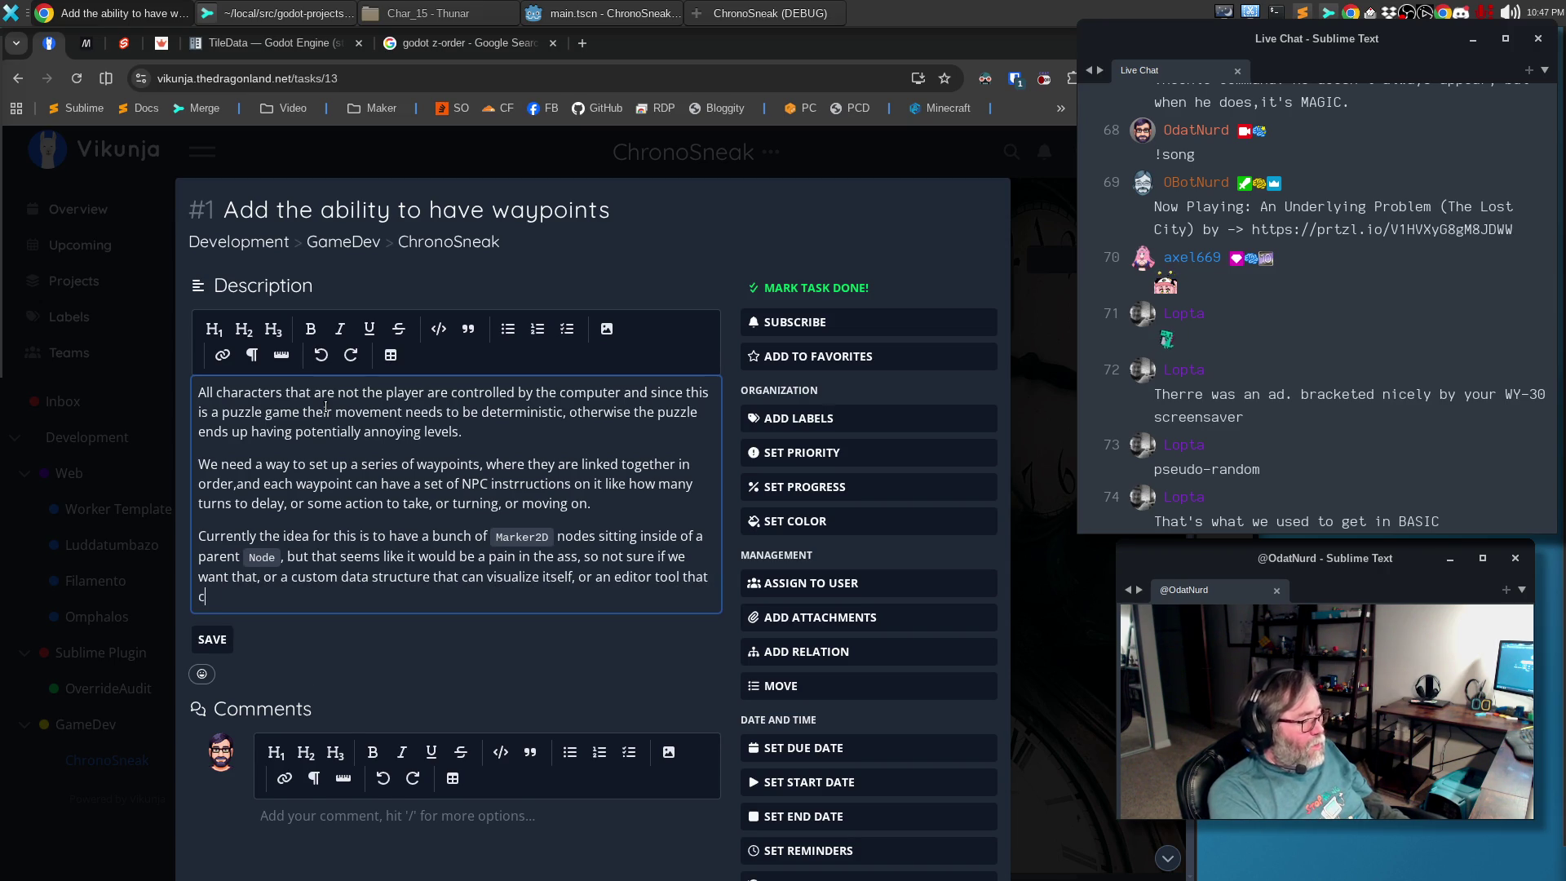
text(an be used to make editnige)
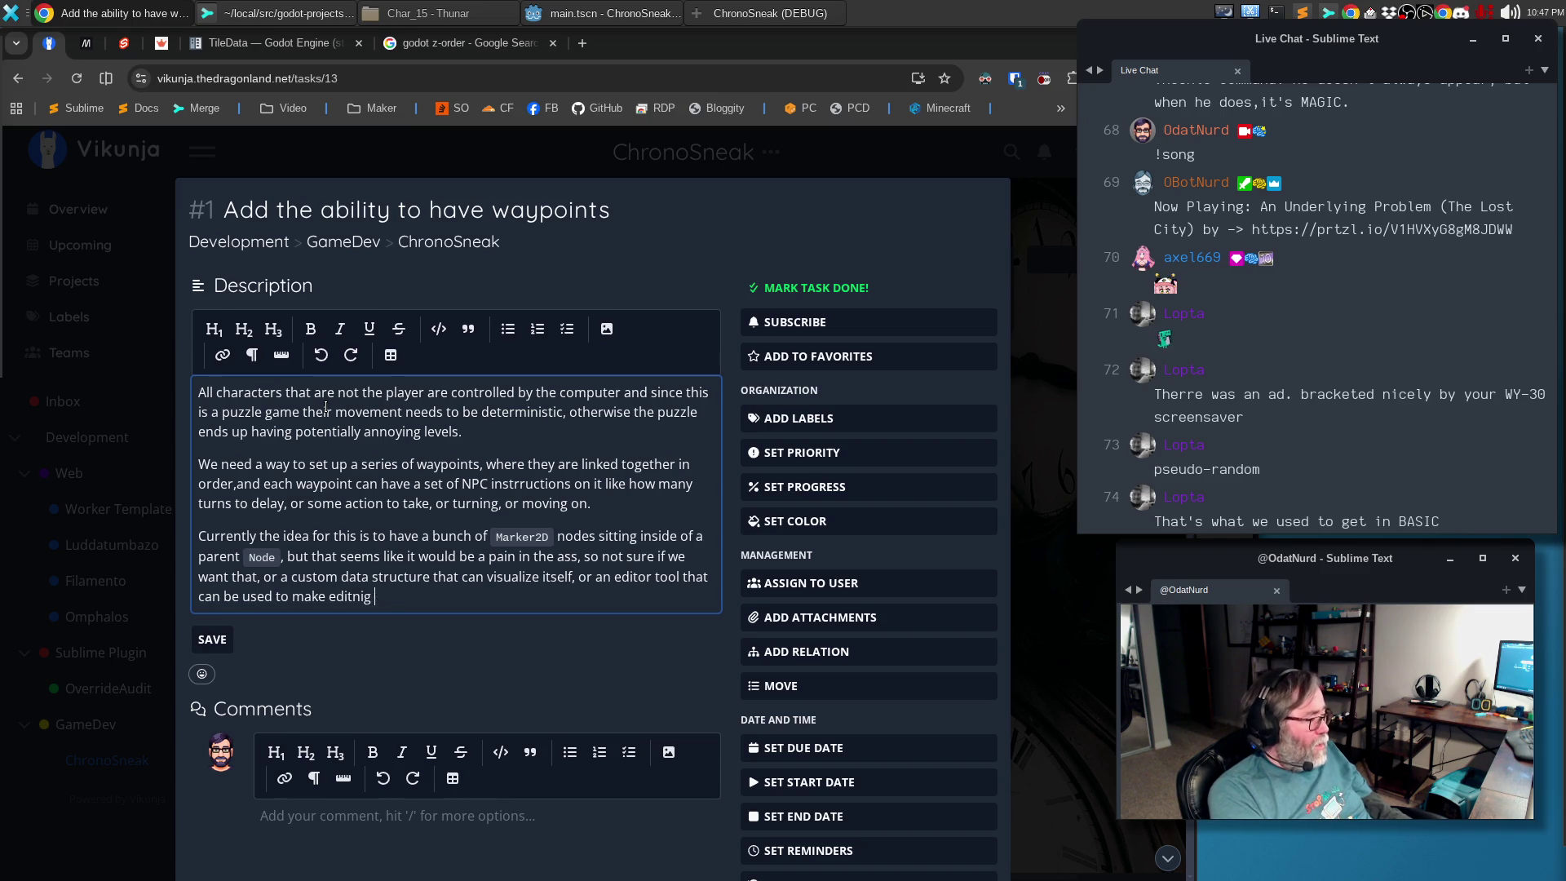
key(ctrl+BackSpace)
text(editing them easier, etc.)
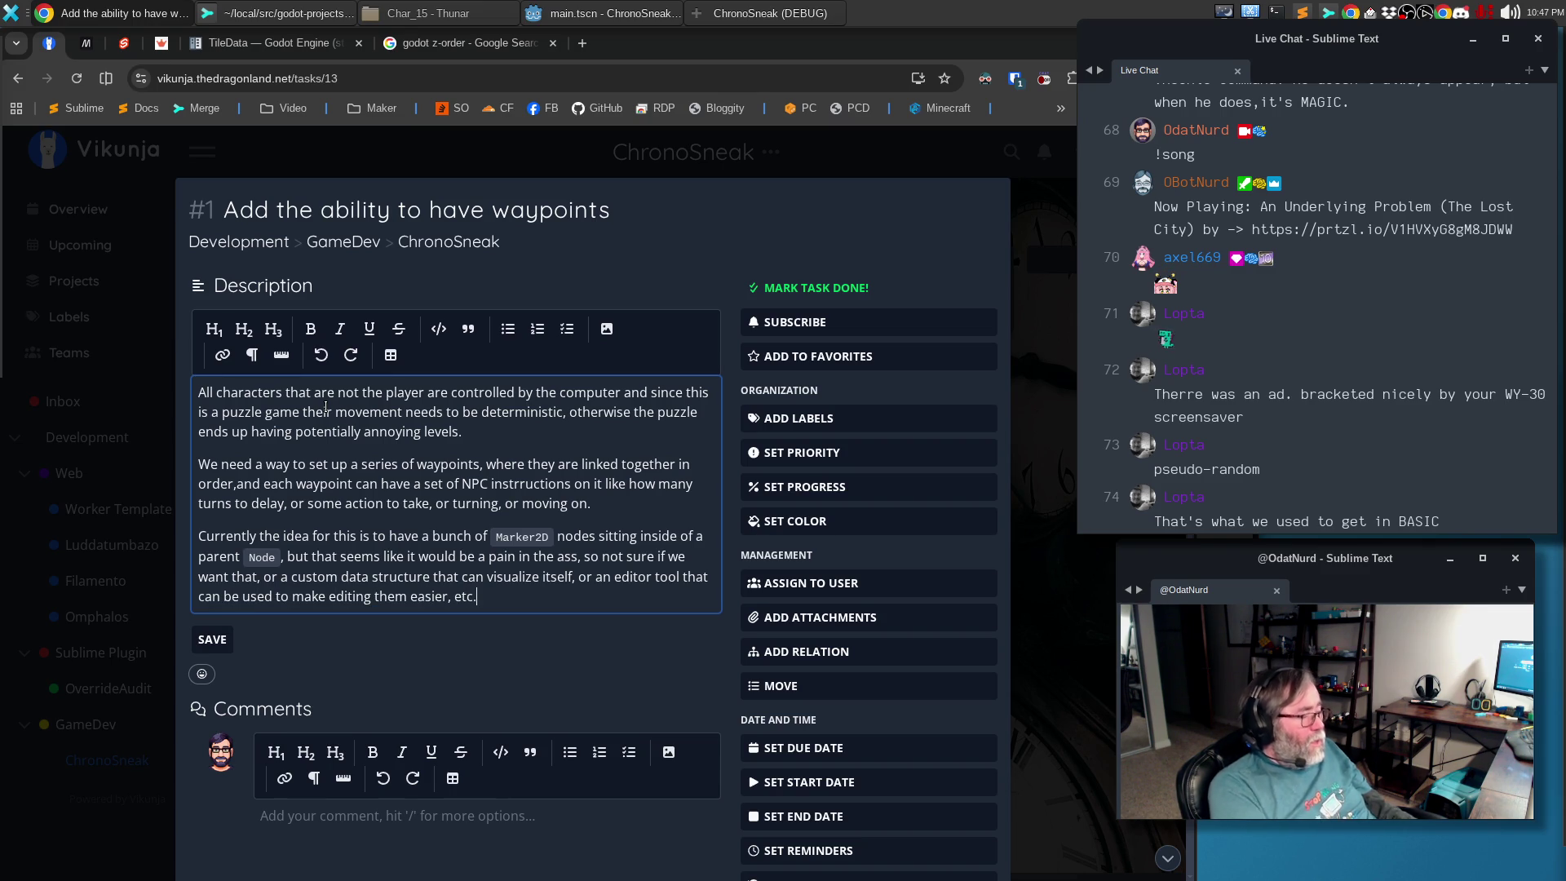
click(213, 649)
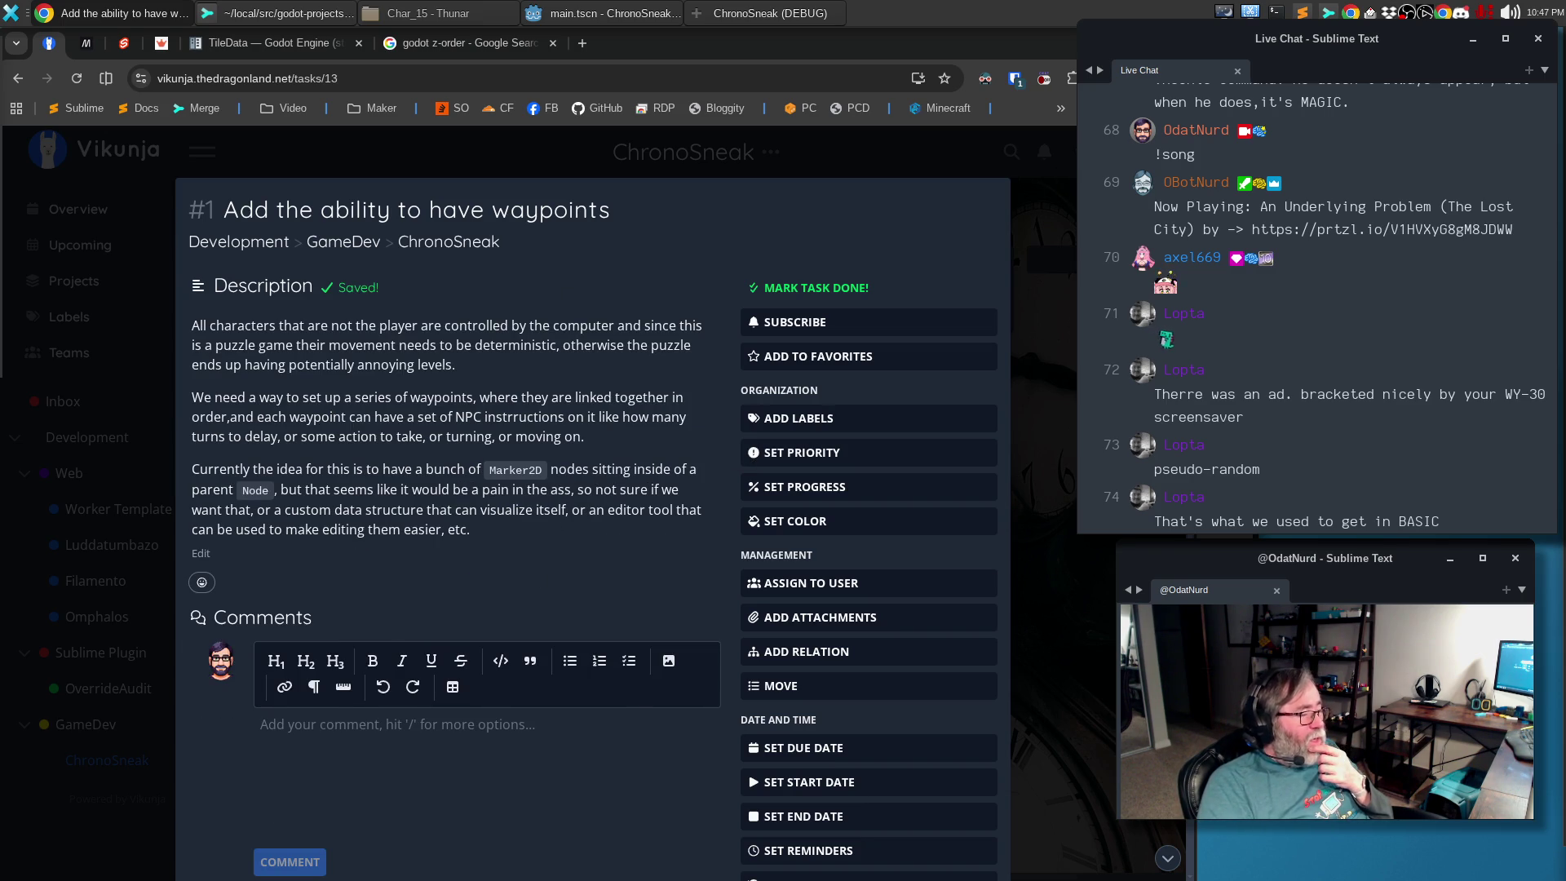
Reorder the To-Do cards as #1 through #4 and go into task #2
key(Escape)
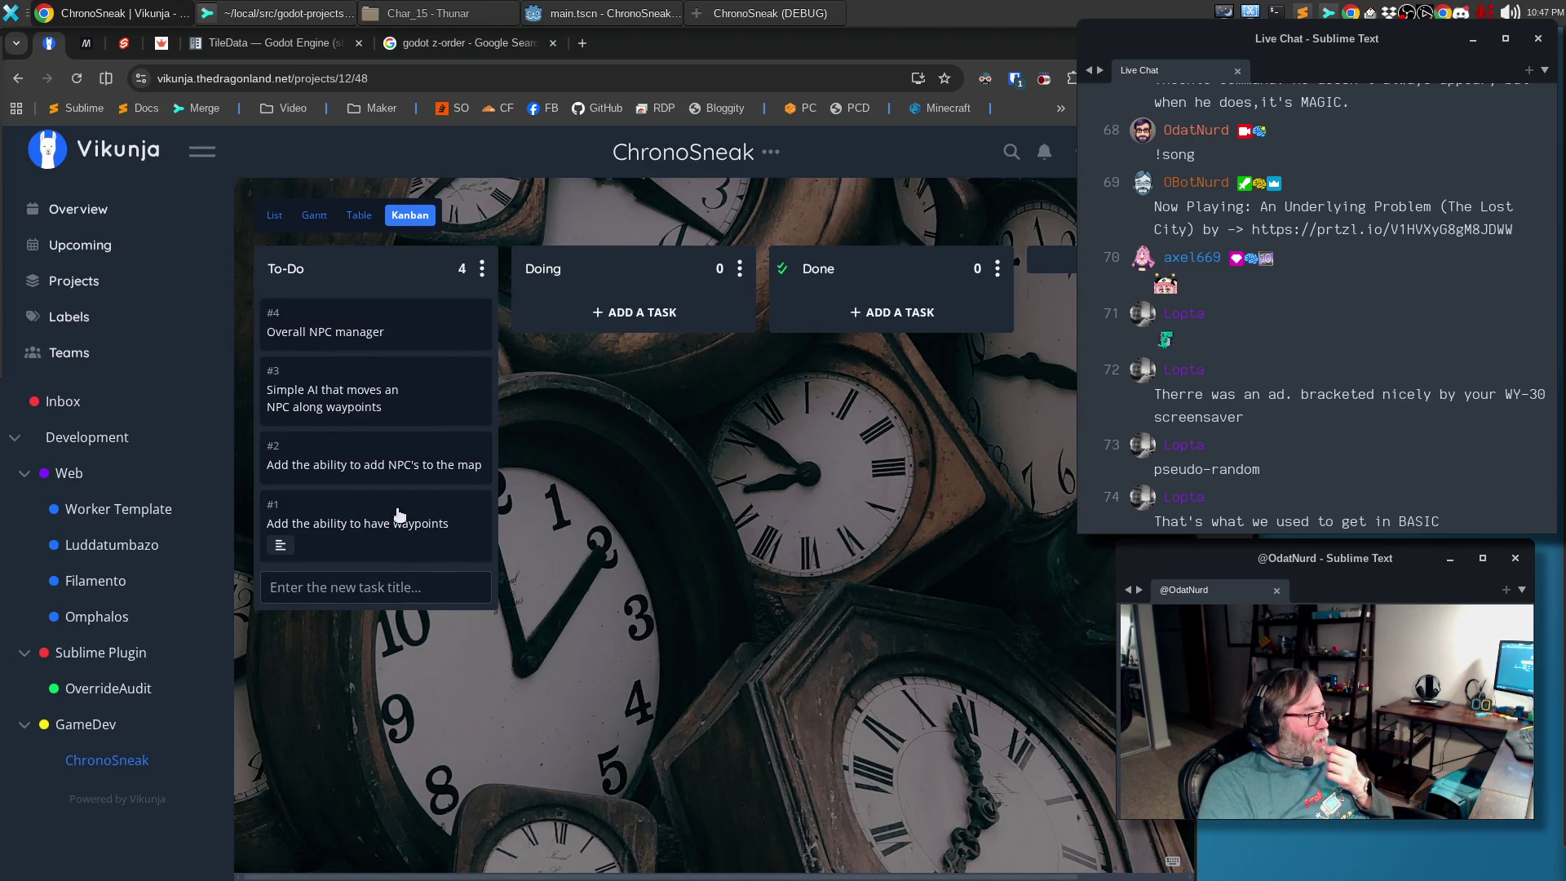
mouse_move(367, 551)
mouse_down()
mouse_move(394, 369)
mouse_move(362, 355)
mouse_up()
drag(301, 544, 327, 409)
drag(299, 528, 327, 459)
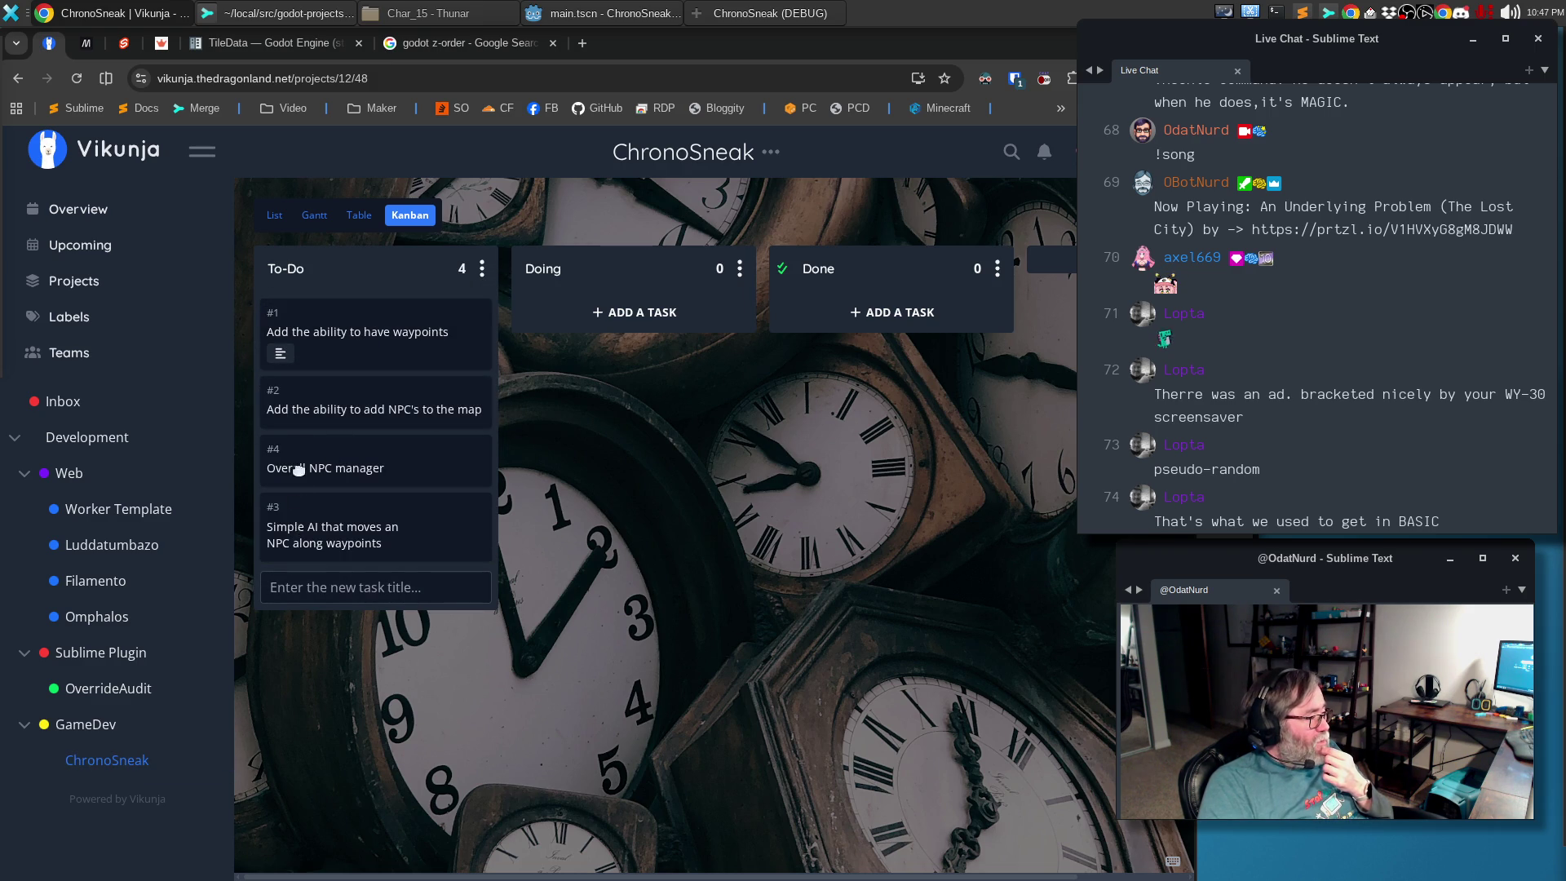
click(336, 407)
Write and save task #2's description on spawn markers, vision detection cones and sound detection radius
click(356, 415)
text(Much like adding a play)
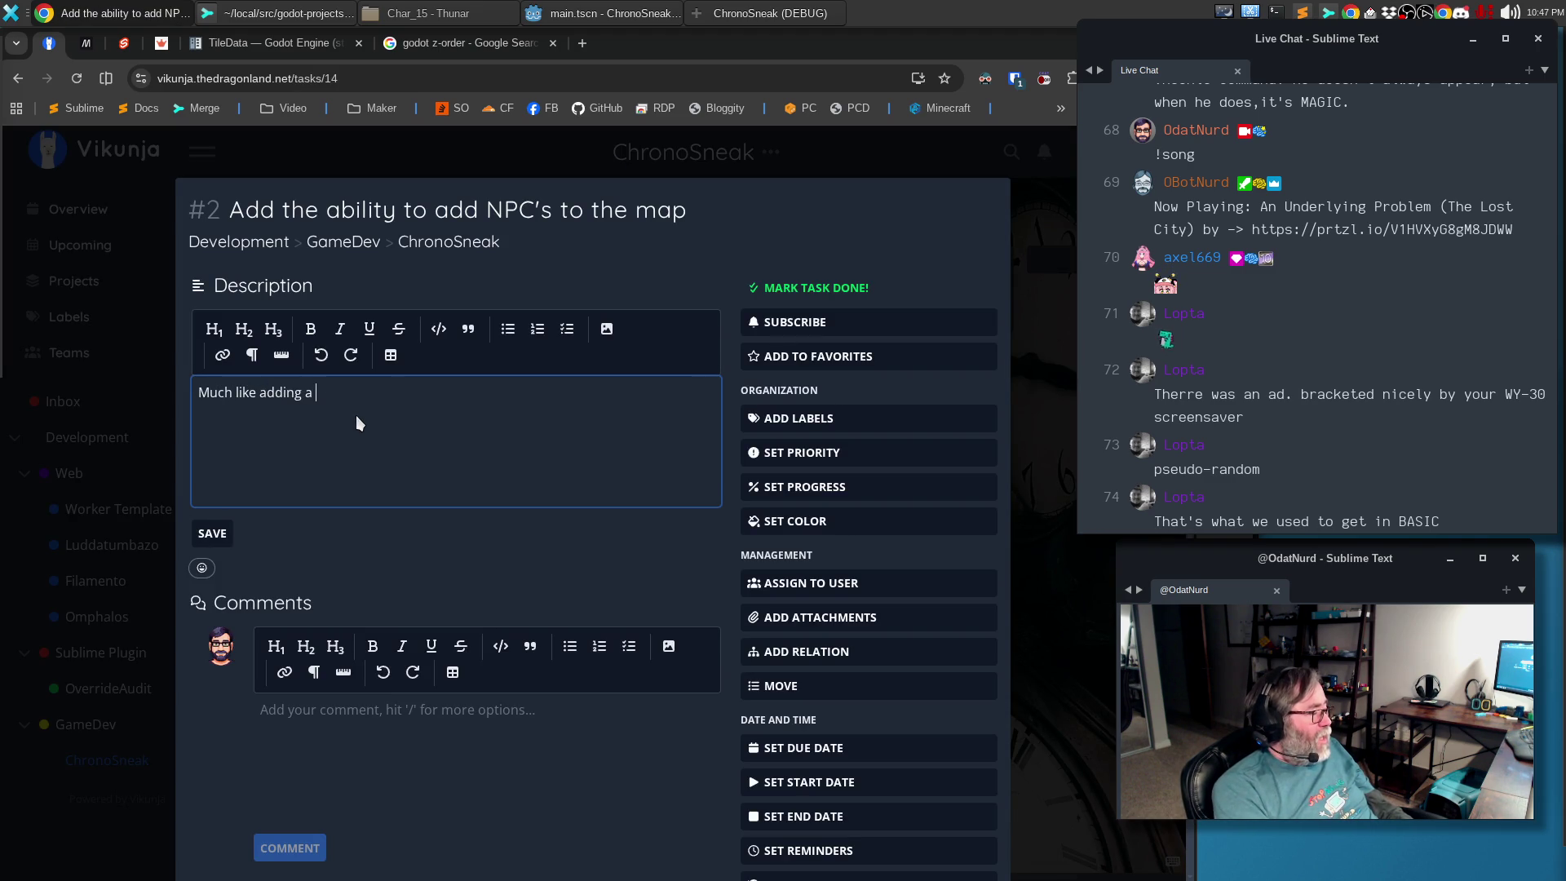
text(er, we need som s)
key(BackSpace)
key(BackSpace)
key(BackSpace)
text(e sort of marker on the map)
text( that allows us)
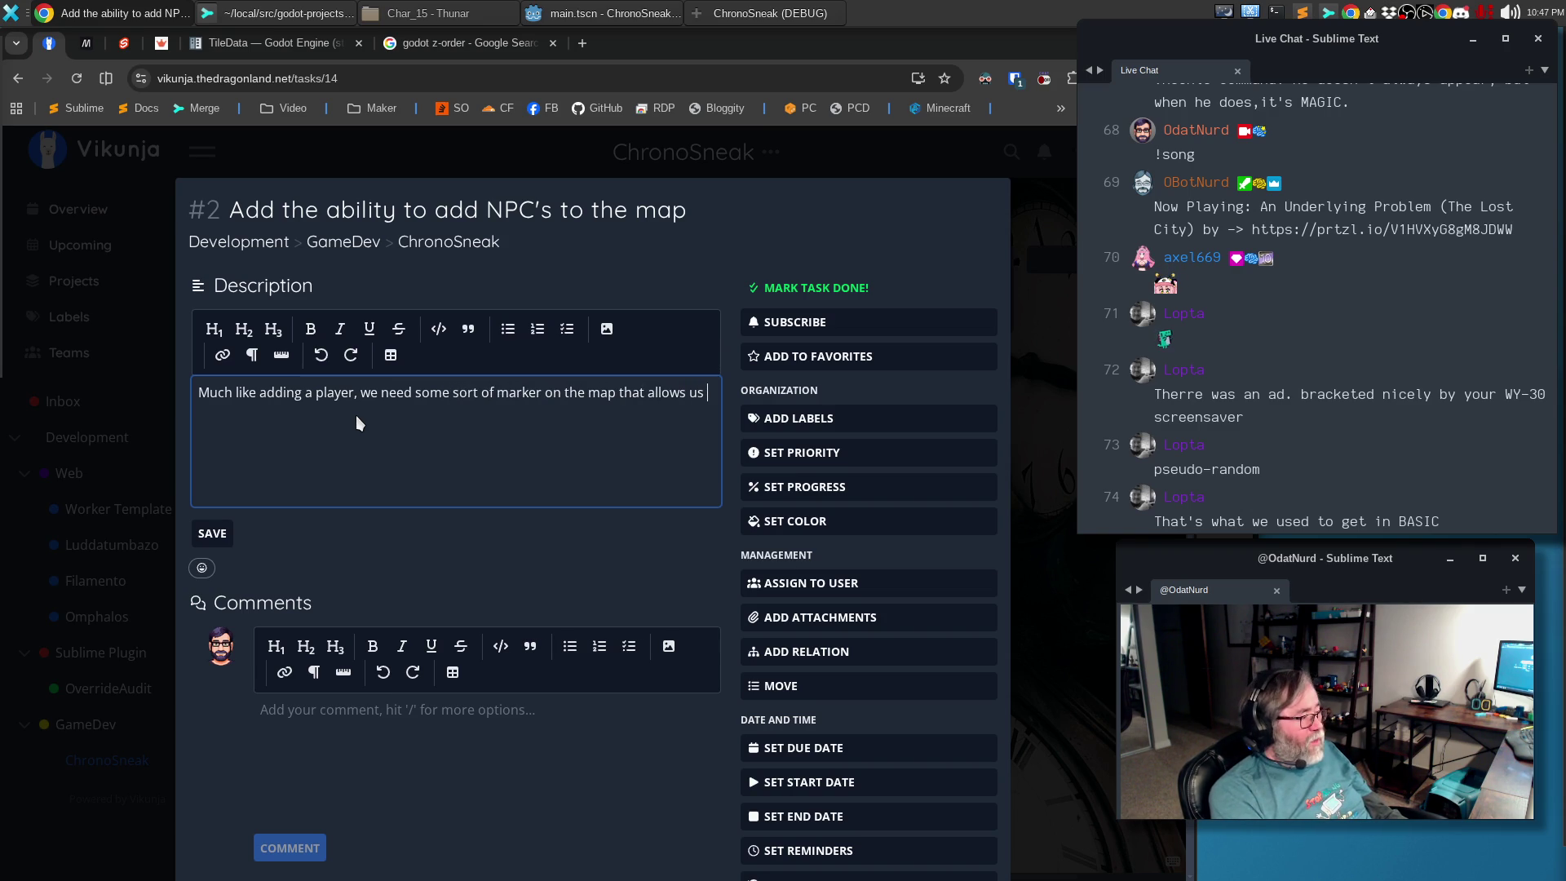
text(to spawn ac)
text(tors into the map)
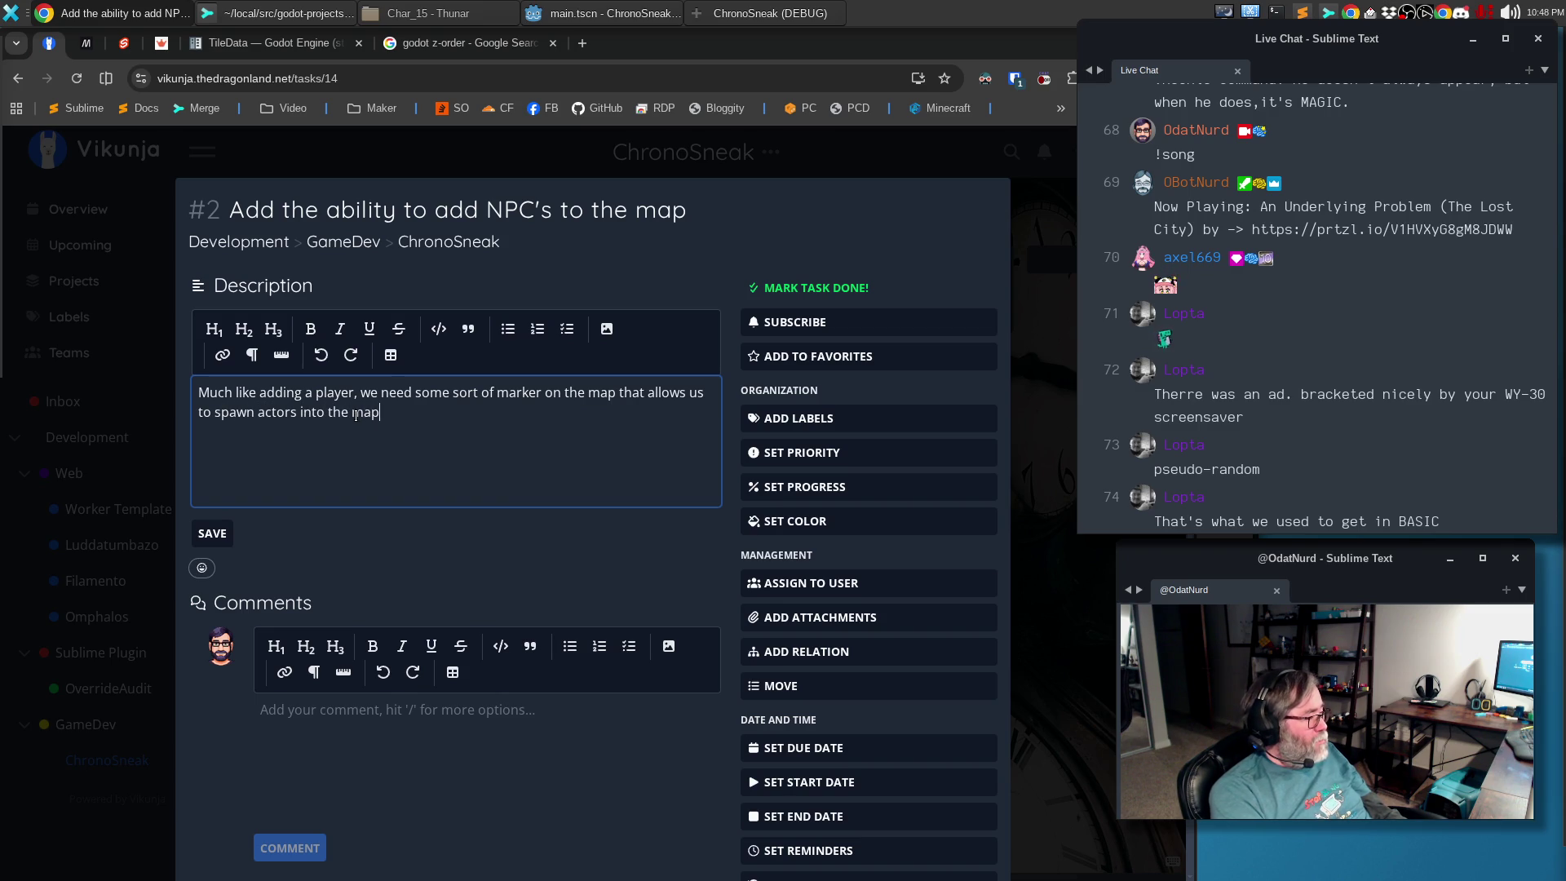
text( when)
text( it loads)
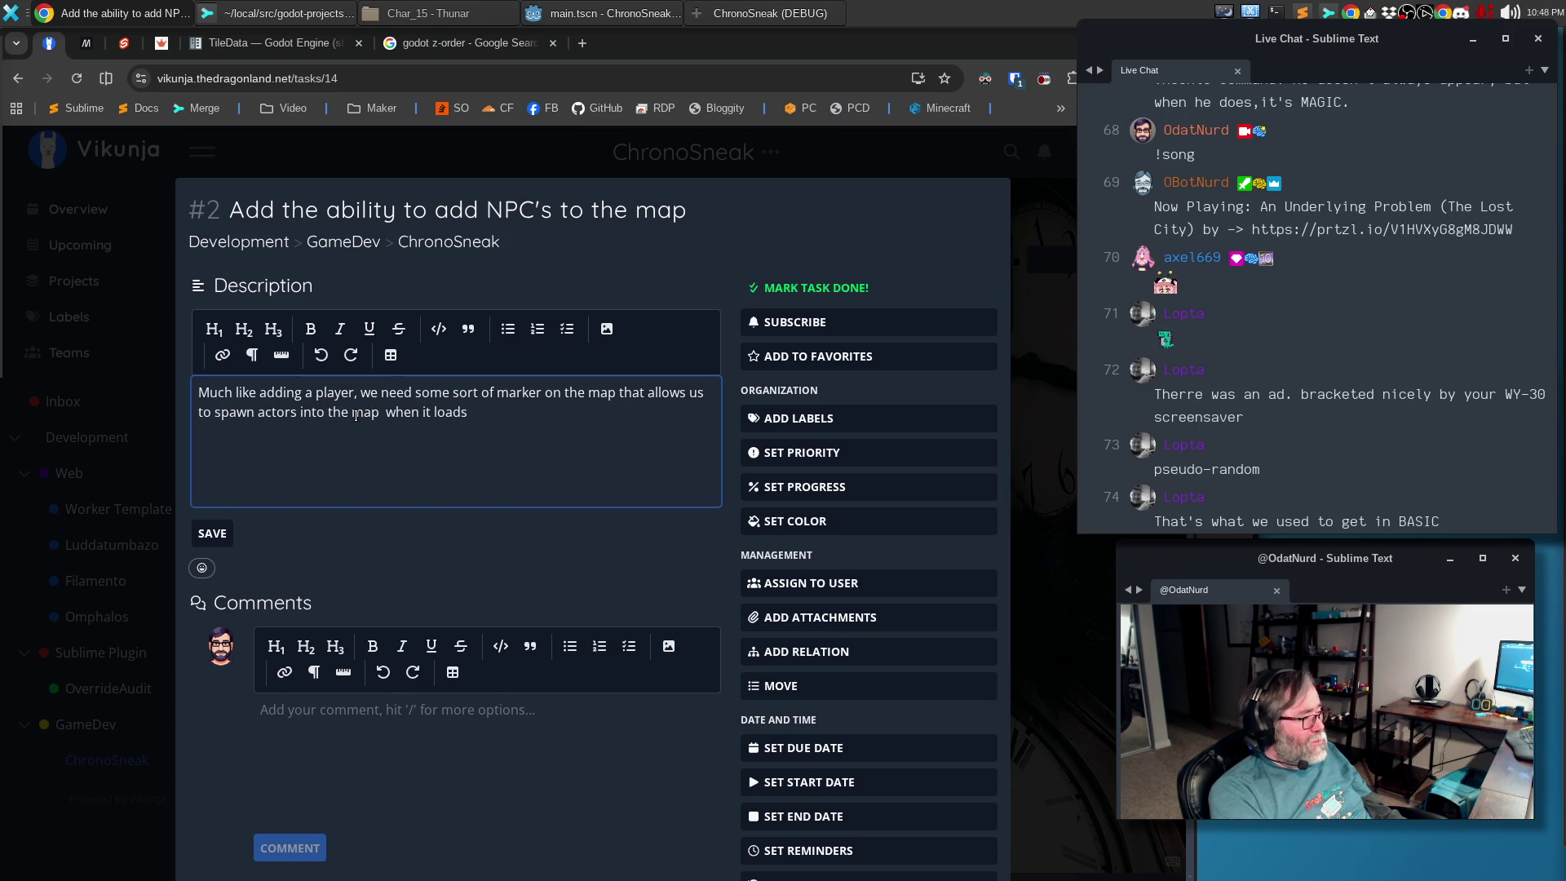
text(. These would )
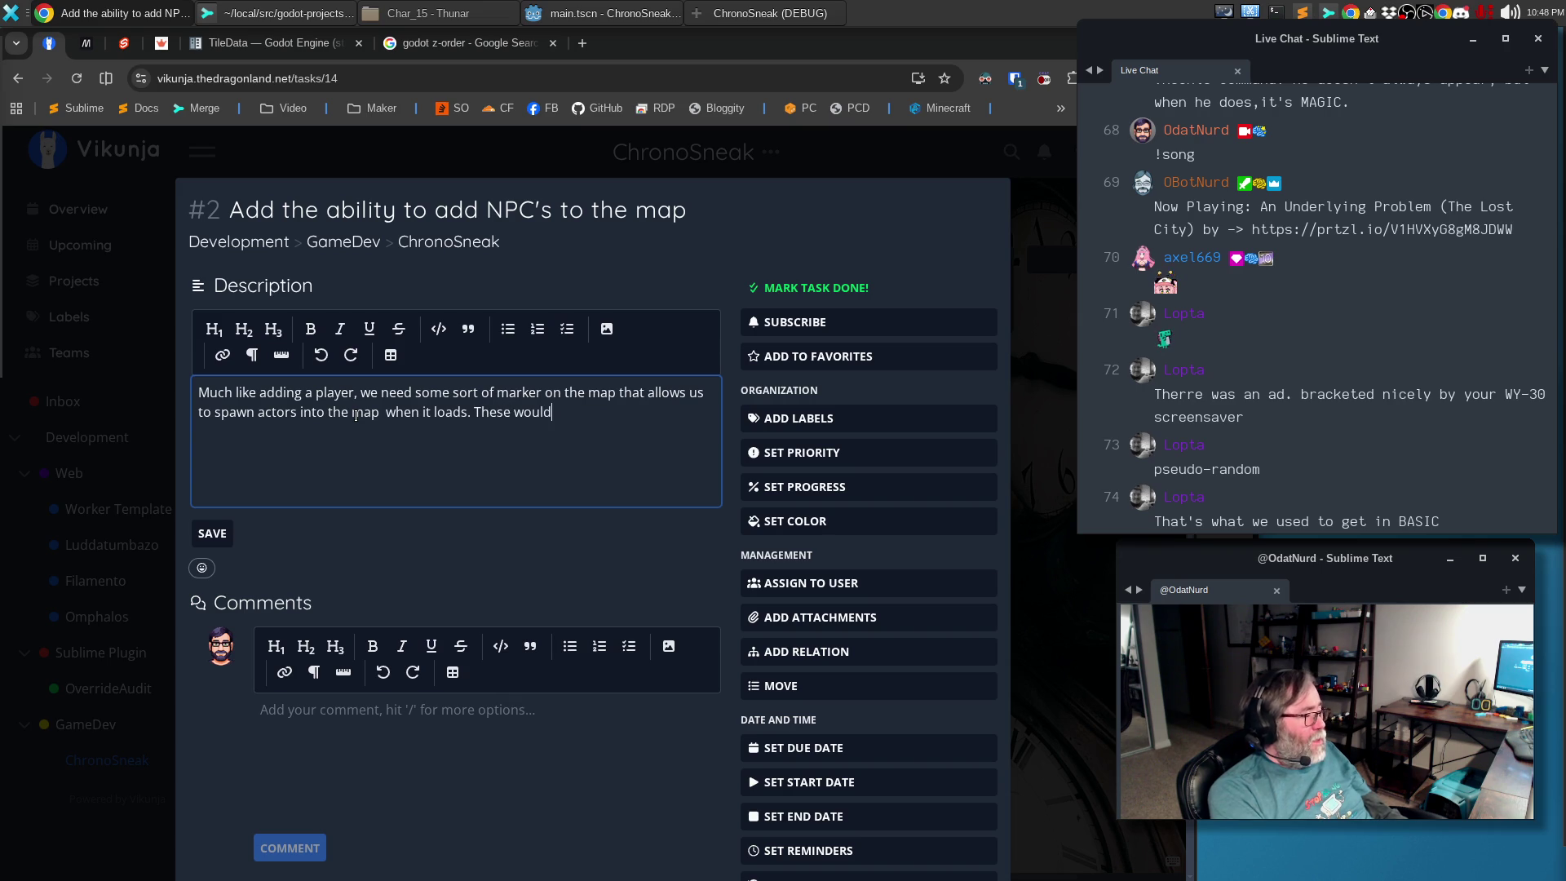
text(need to)
text( specify not only the position and )
text(ing fo)
key(BackSpace)
key(BackSpace)
key(BackSpace)
key(BackSpace)
key(BackSpace)
key(BackSpace)
text(ing but also the type and what waypoint set to use.)
key(BackSpace)
text(to start with)
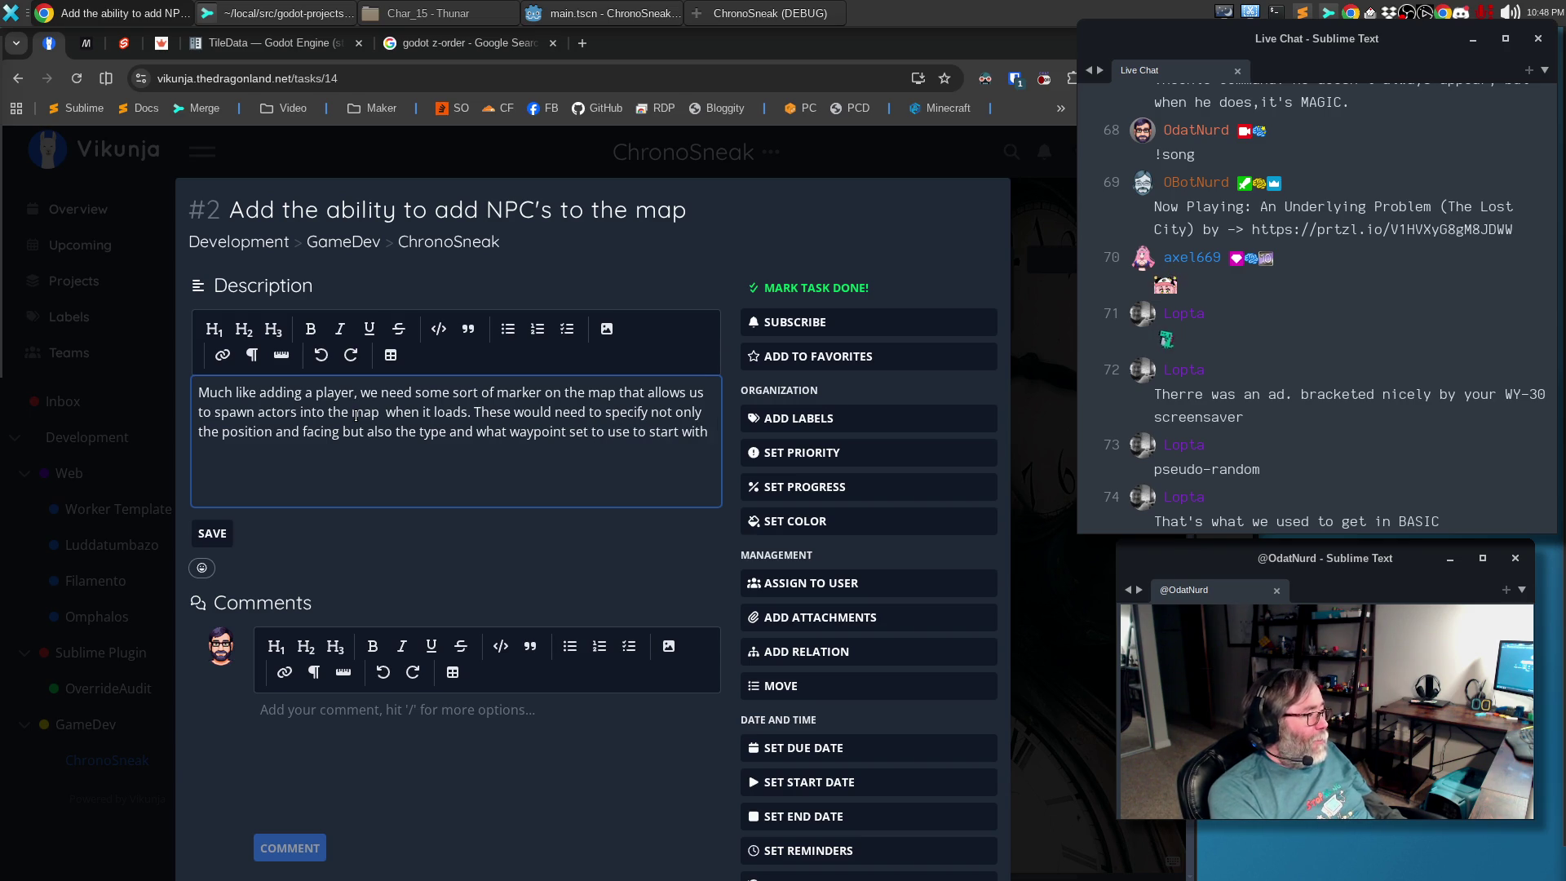
key(Return)
text(NPC’s should also have some sort of vision detection cone and a sound detection)
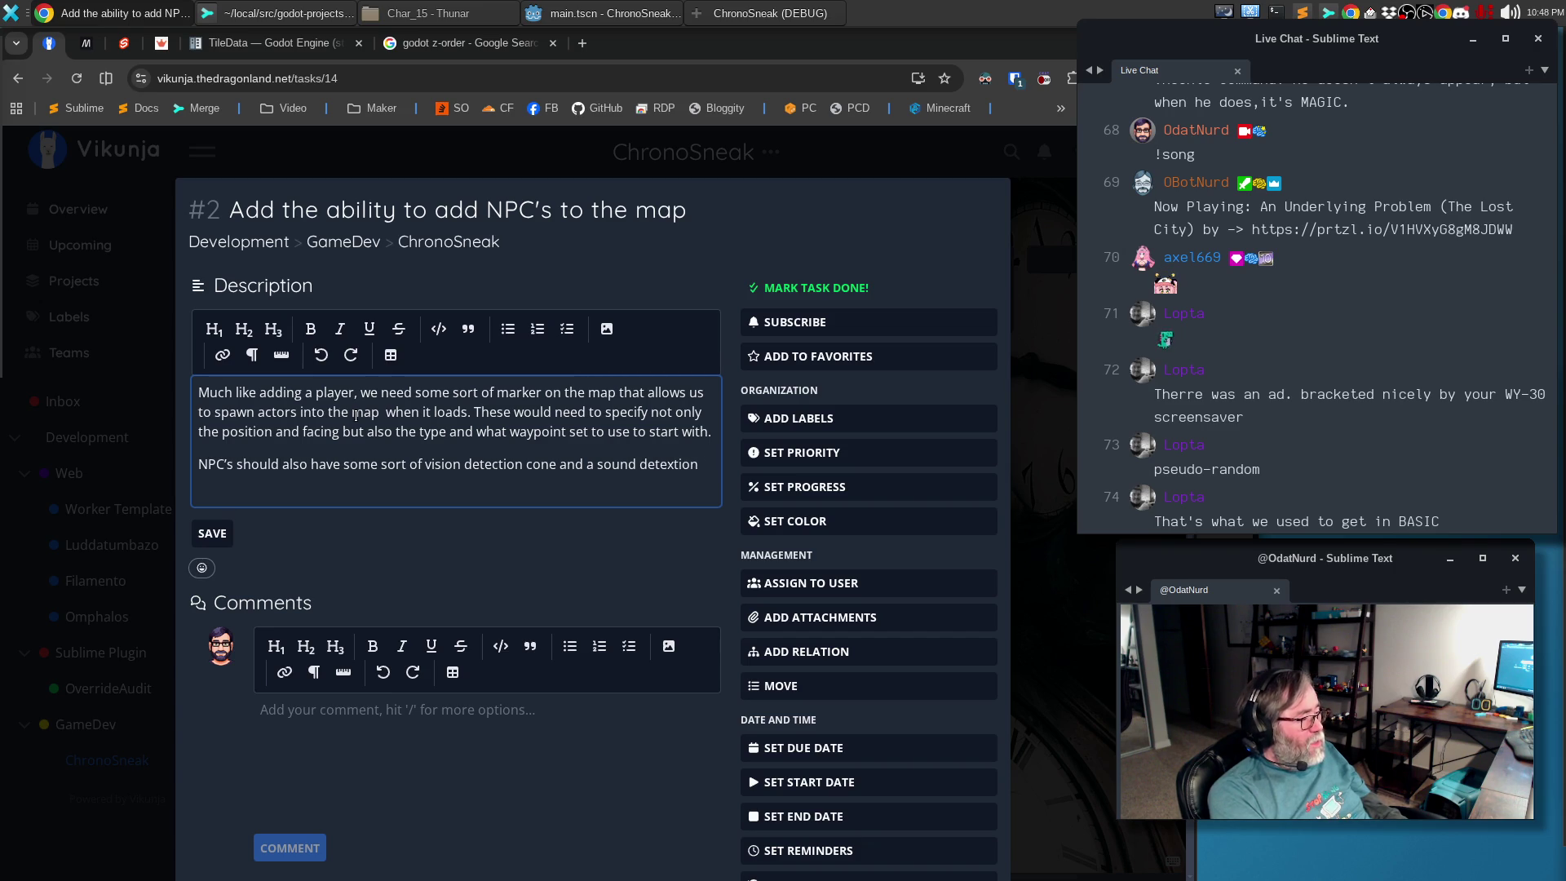
text(ion radius.)
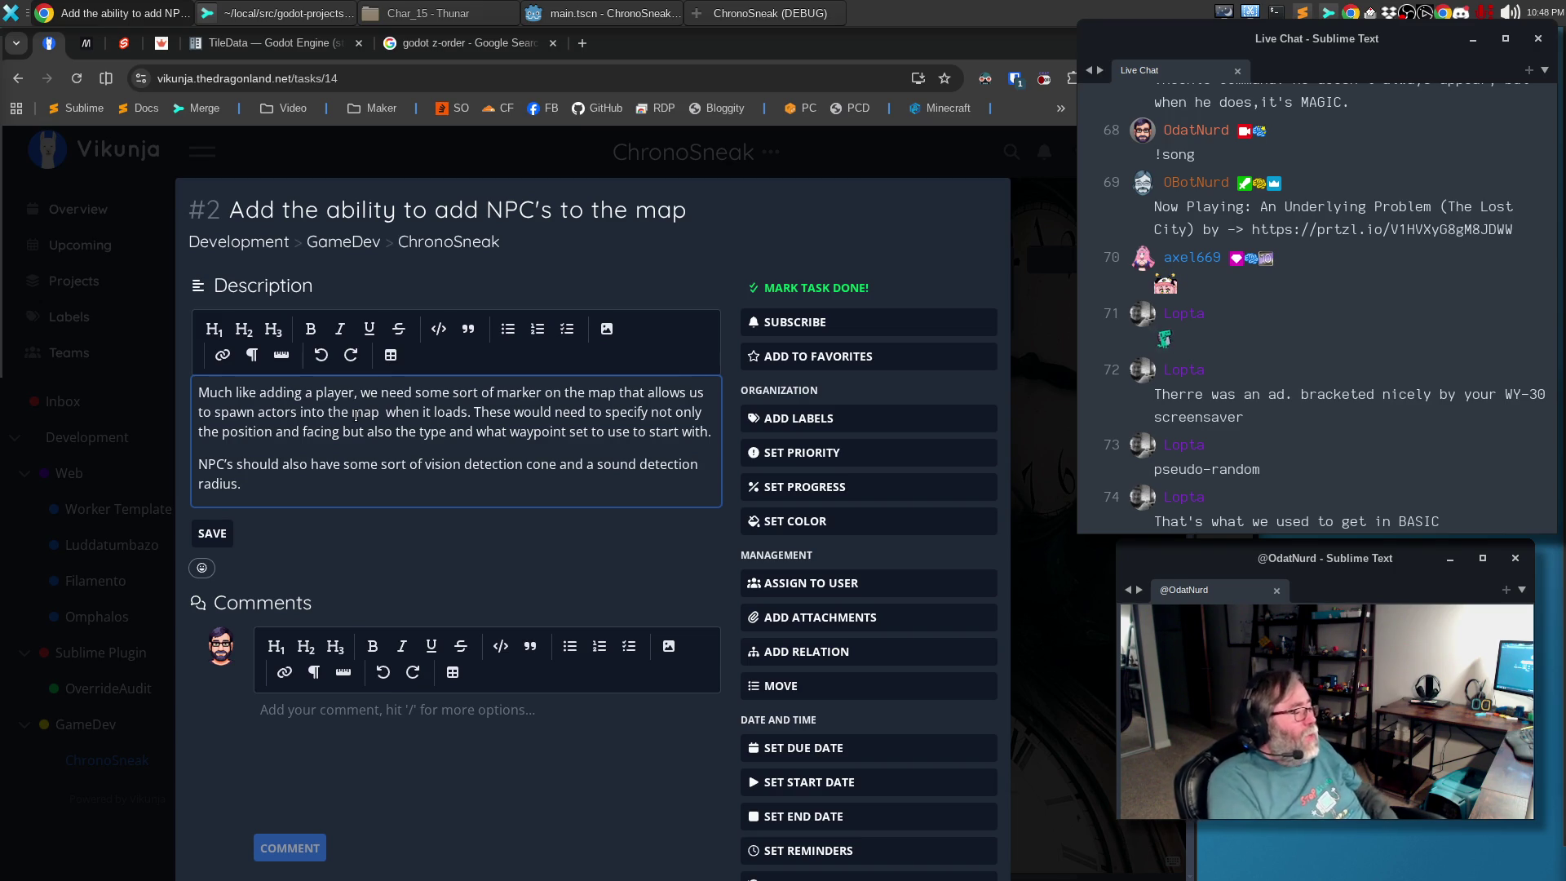
click(211, 533)
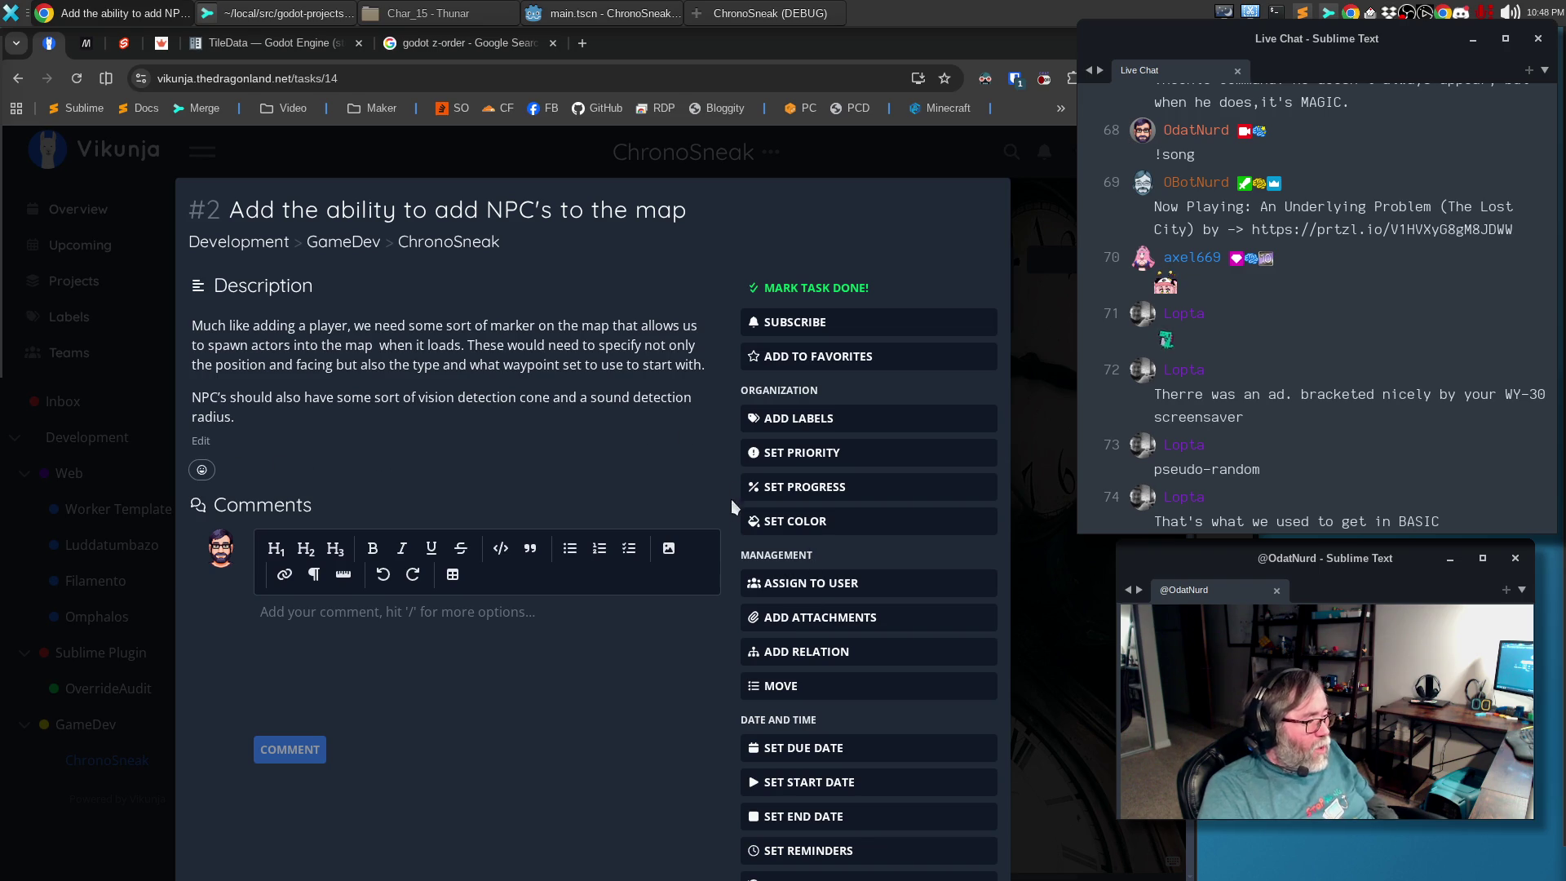
scroll(775, 461, down, 2)
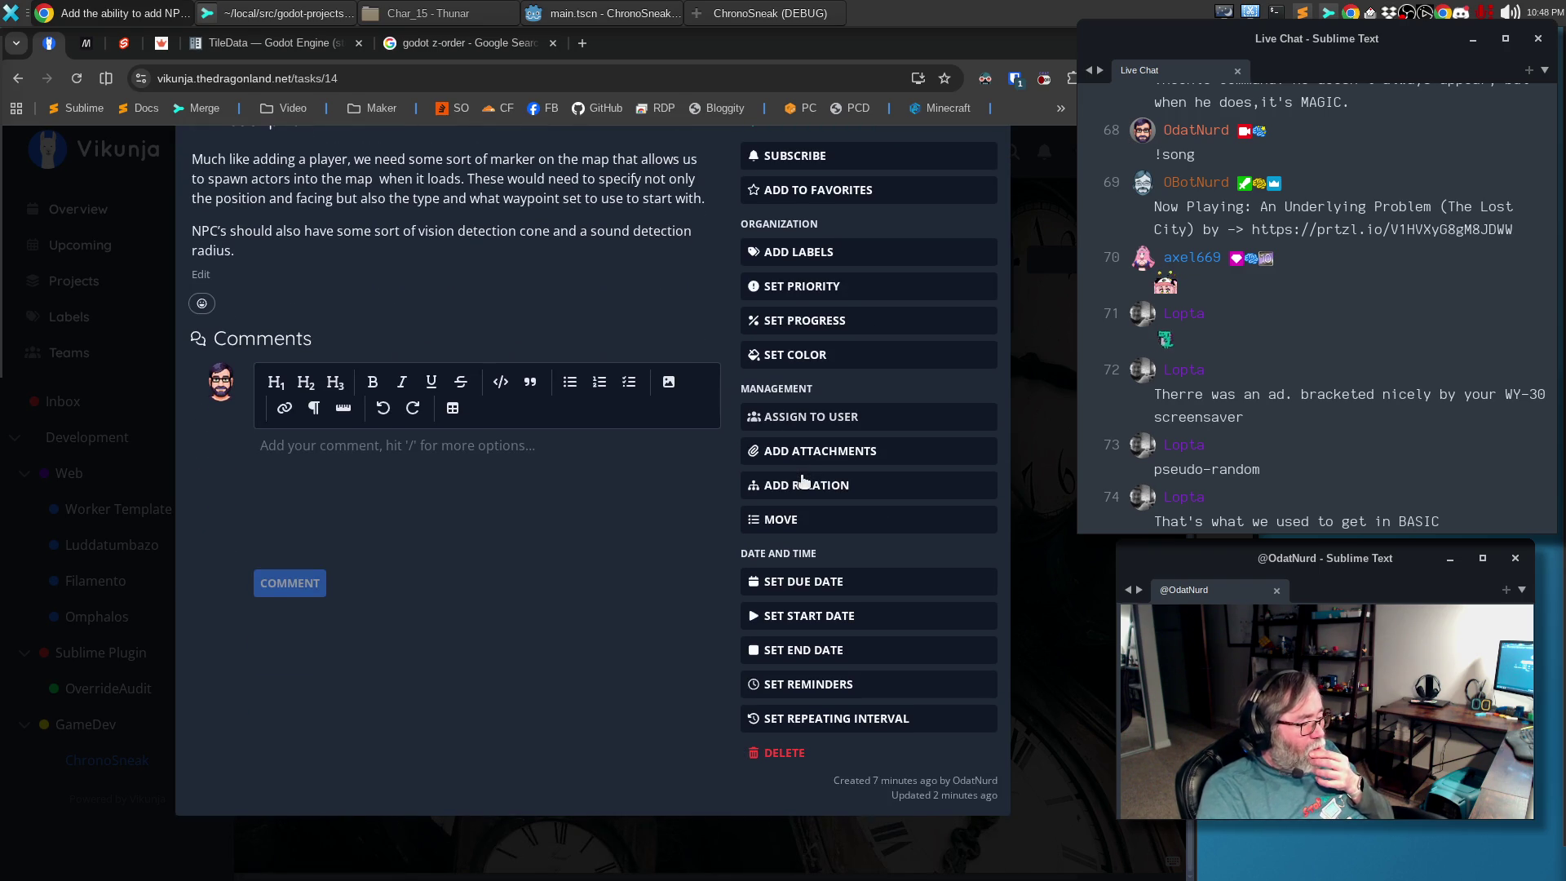
scroll(813, 478, up, 1)
scroll(813, 477, up, 1)
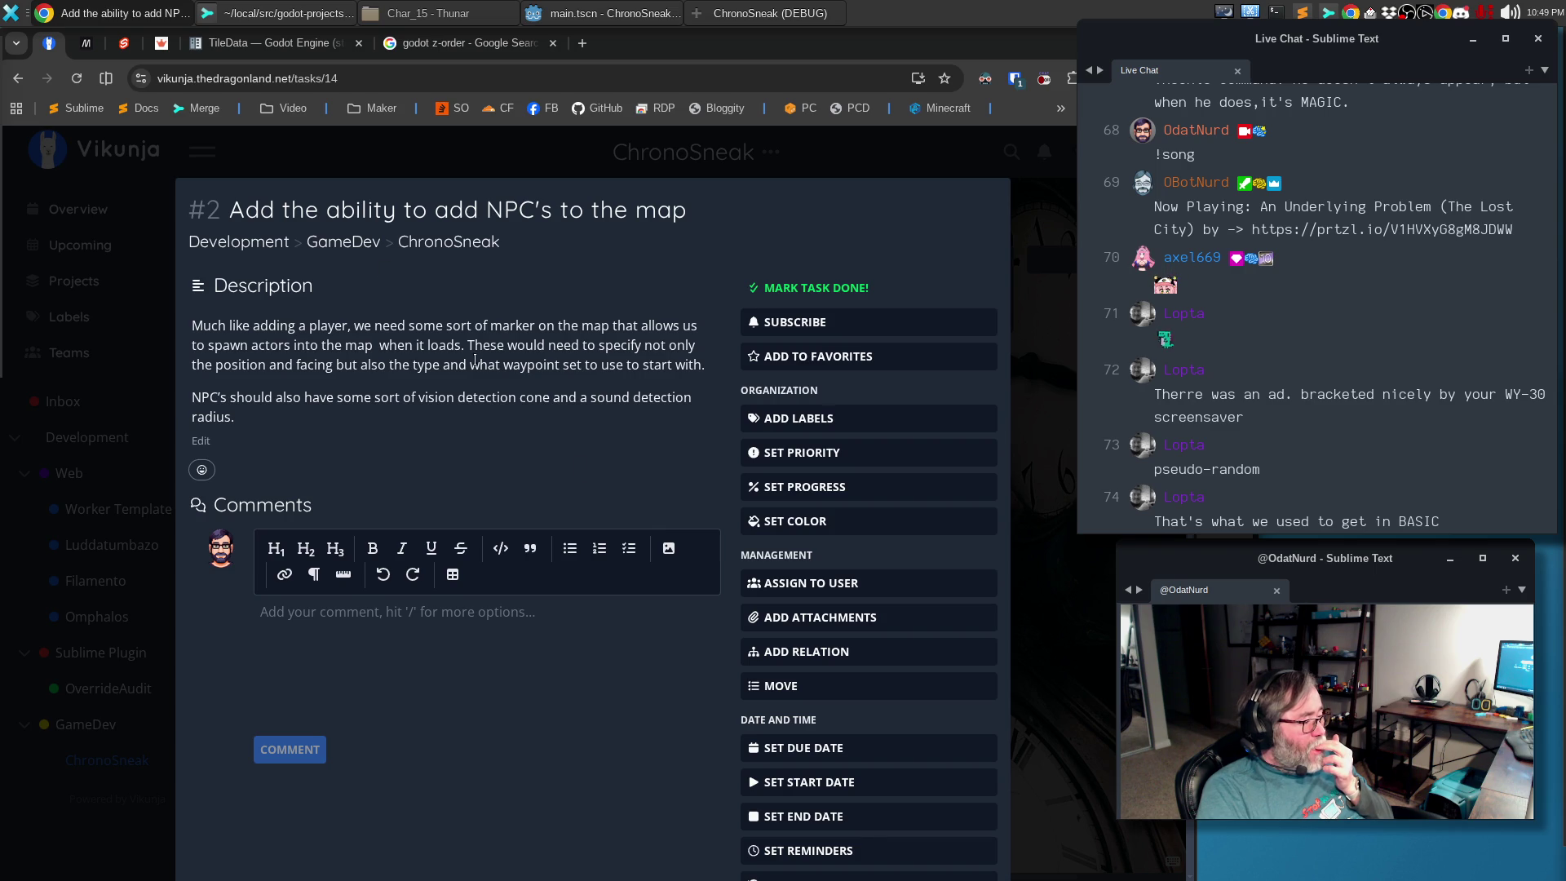
Relate task #2 to the waypoints task and return to the board
click(807, 651)
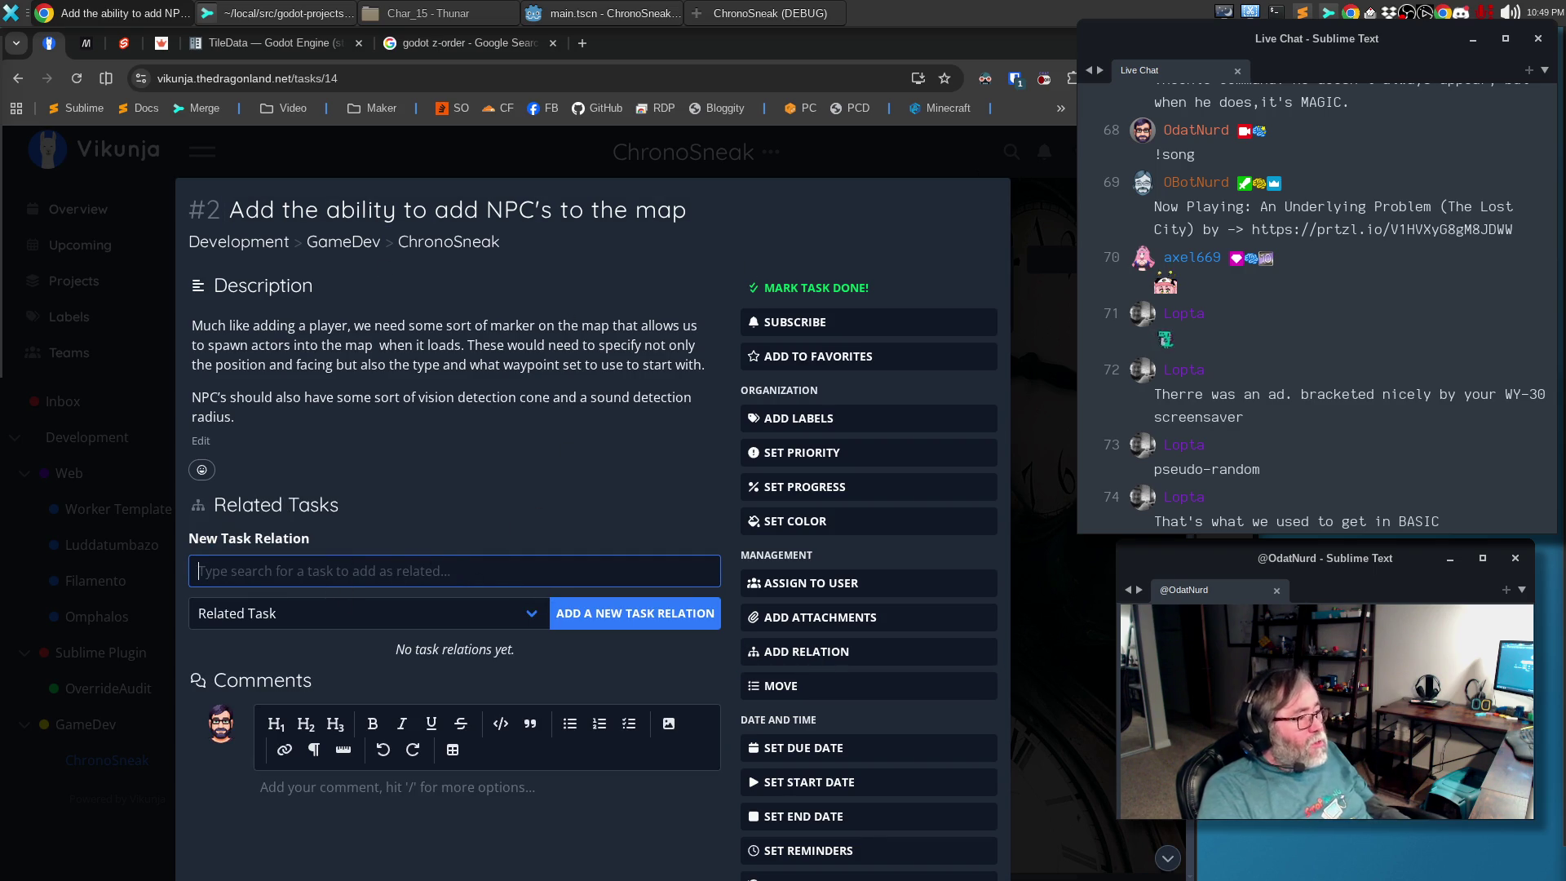
text(Way)
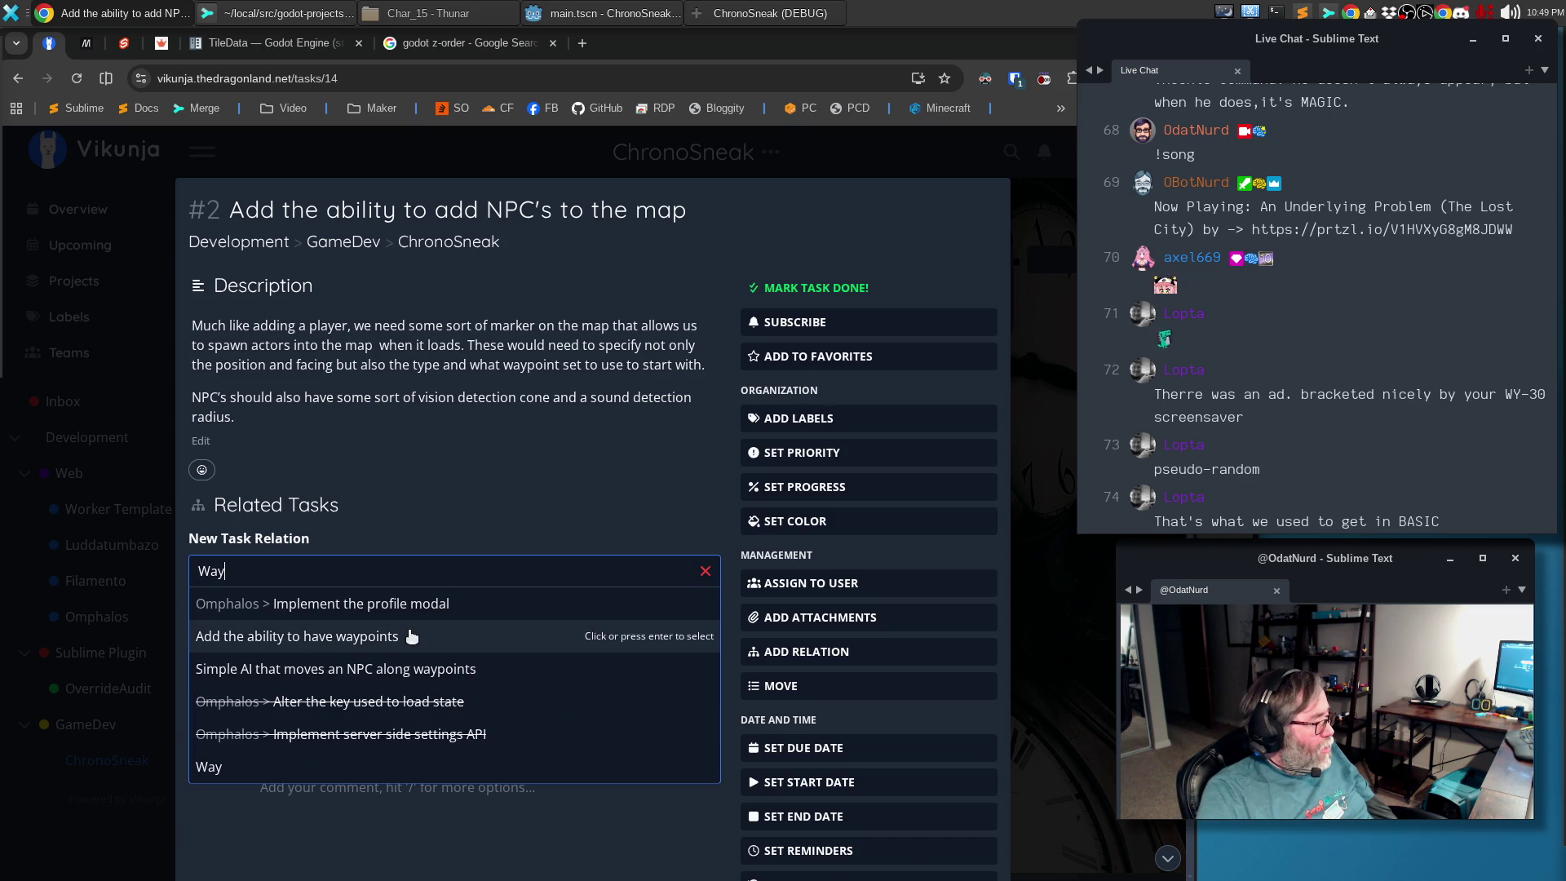
click(285, 641)
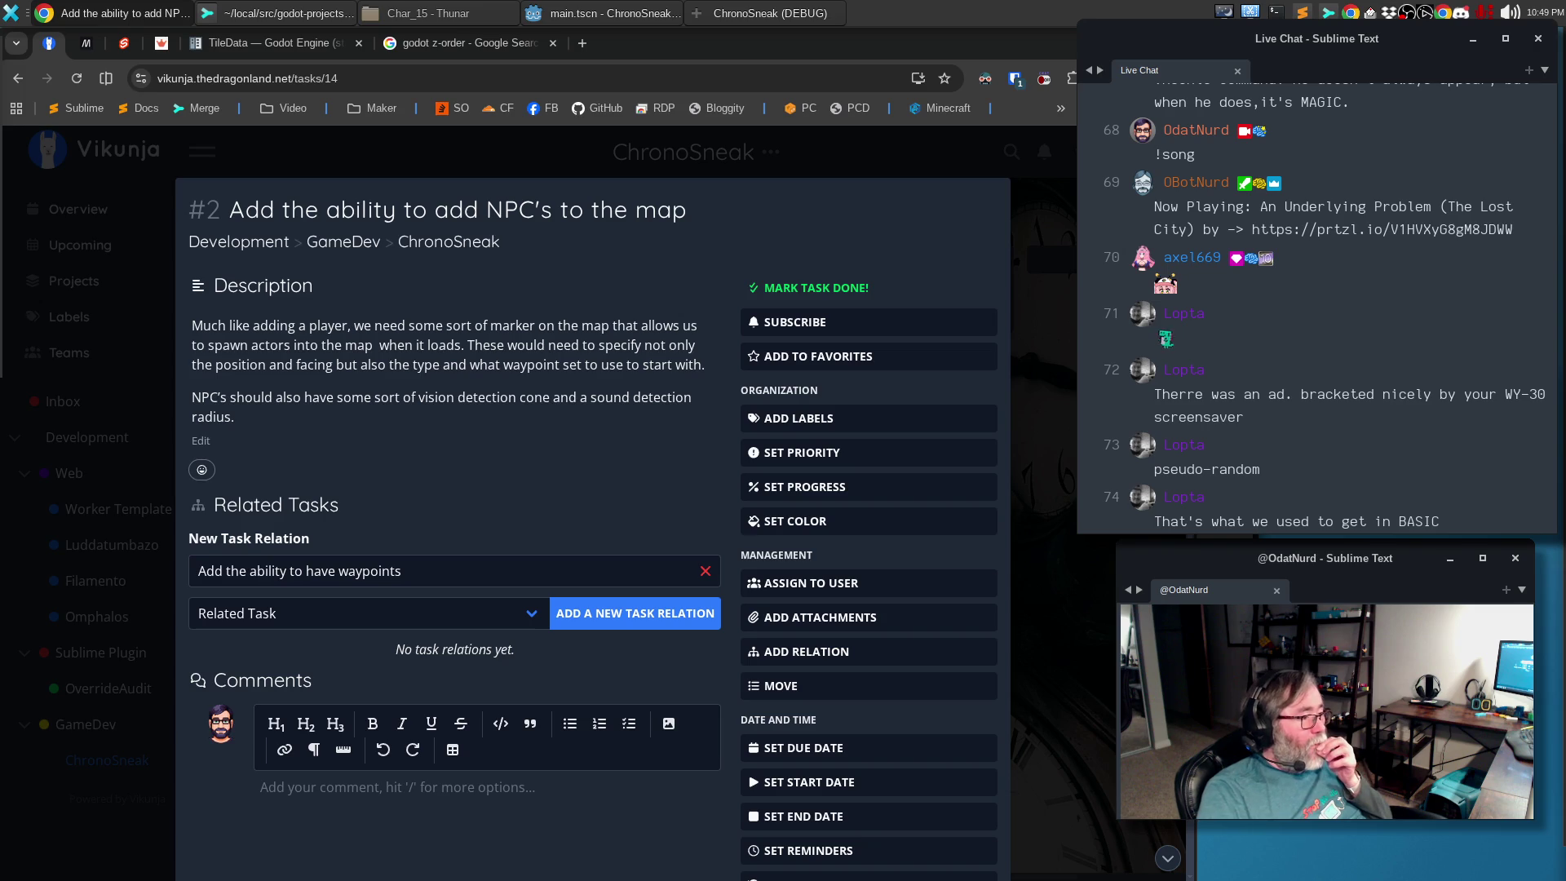
key(Escape)
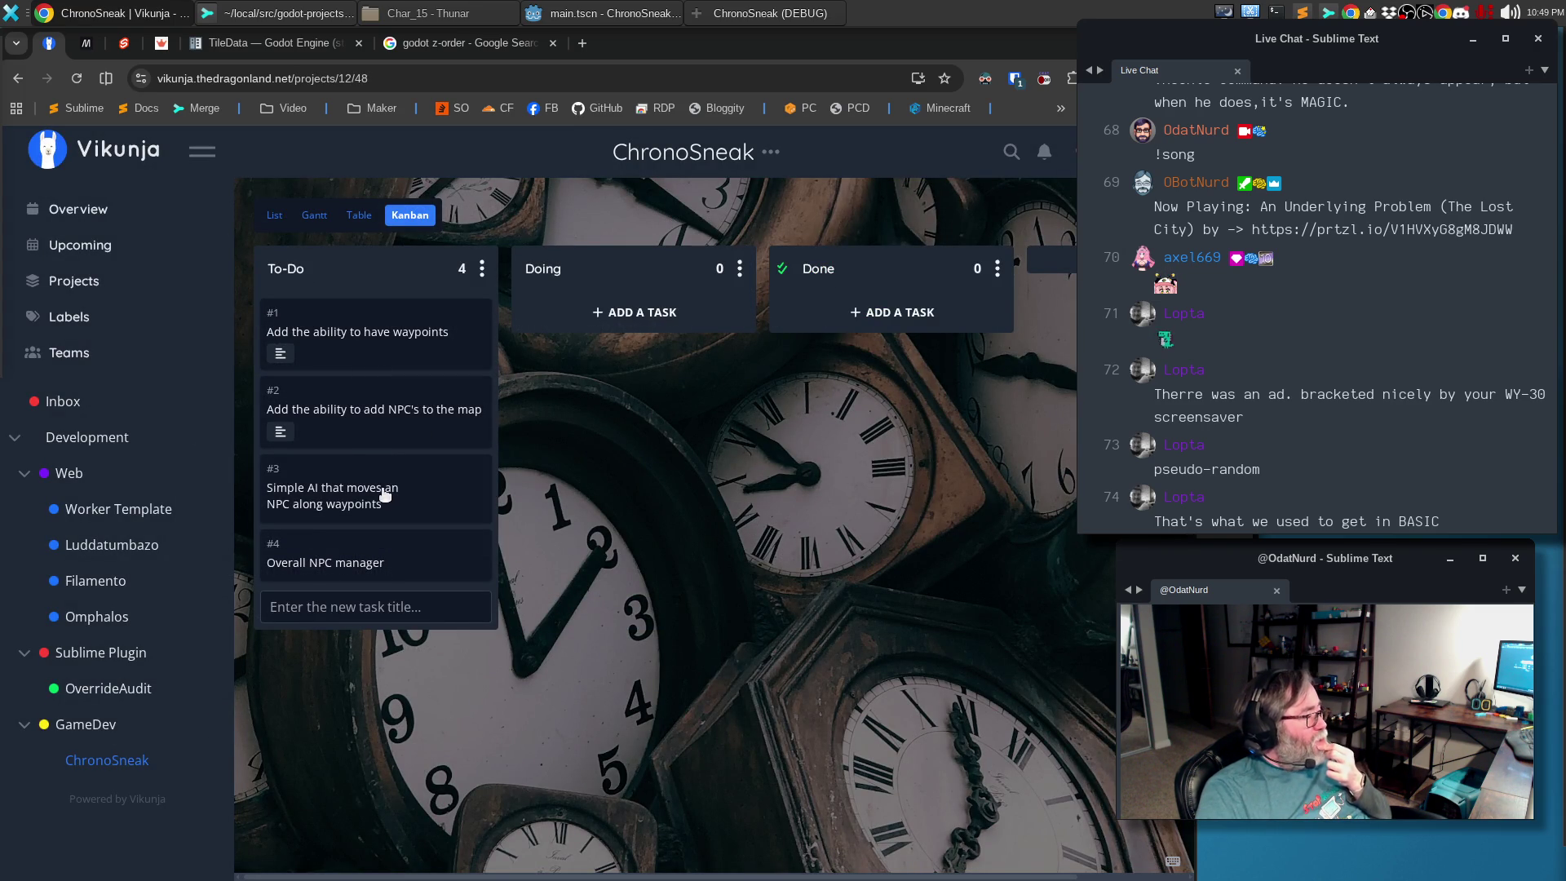
Describe task #3 as tying directly into the `Global NPC Manager` and begin adding a relation
click(289, 496)
click(317, 395)
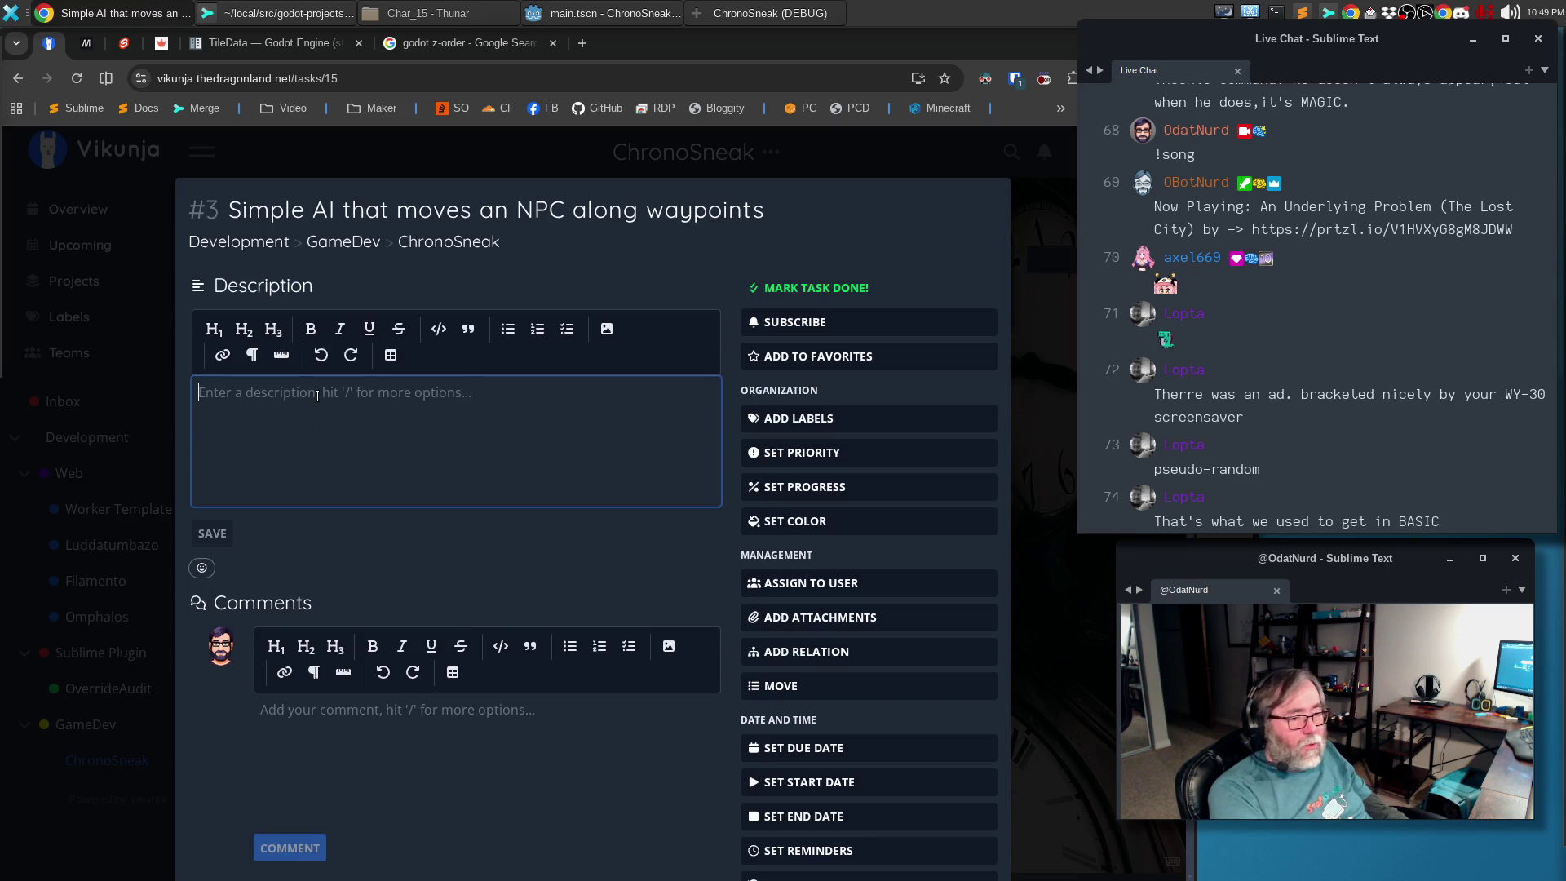
text(This)
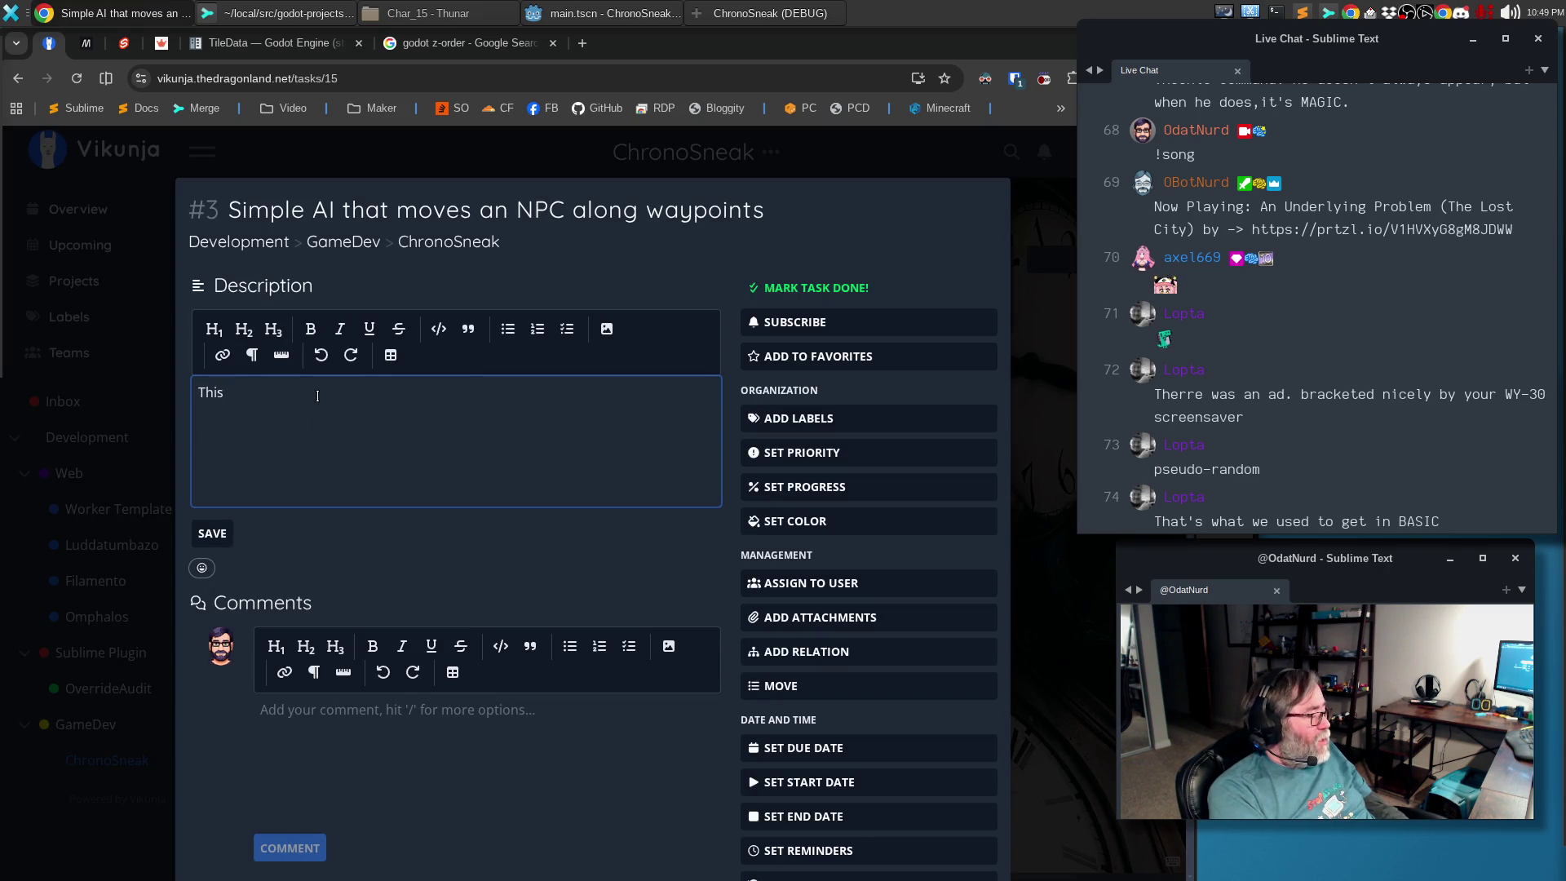
text( ties directly into the global)
key(ctrl+BackSpace)
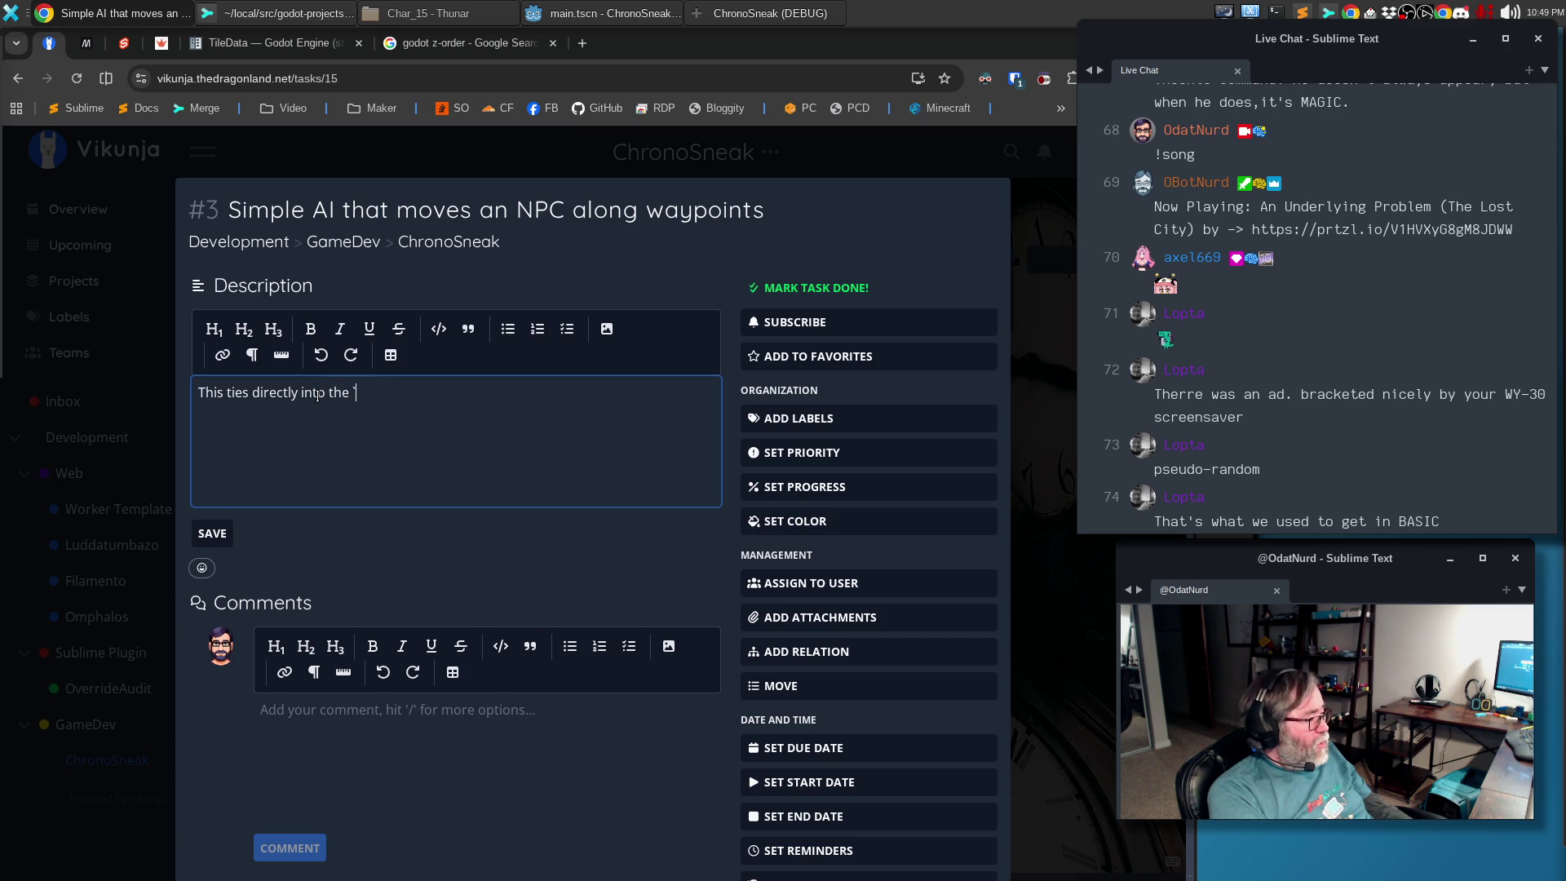
text(lobal NOC)
key(BackSpace)
key(BackSpace)
text(PC Manager`)
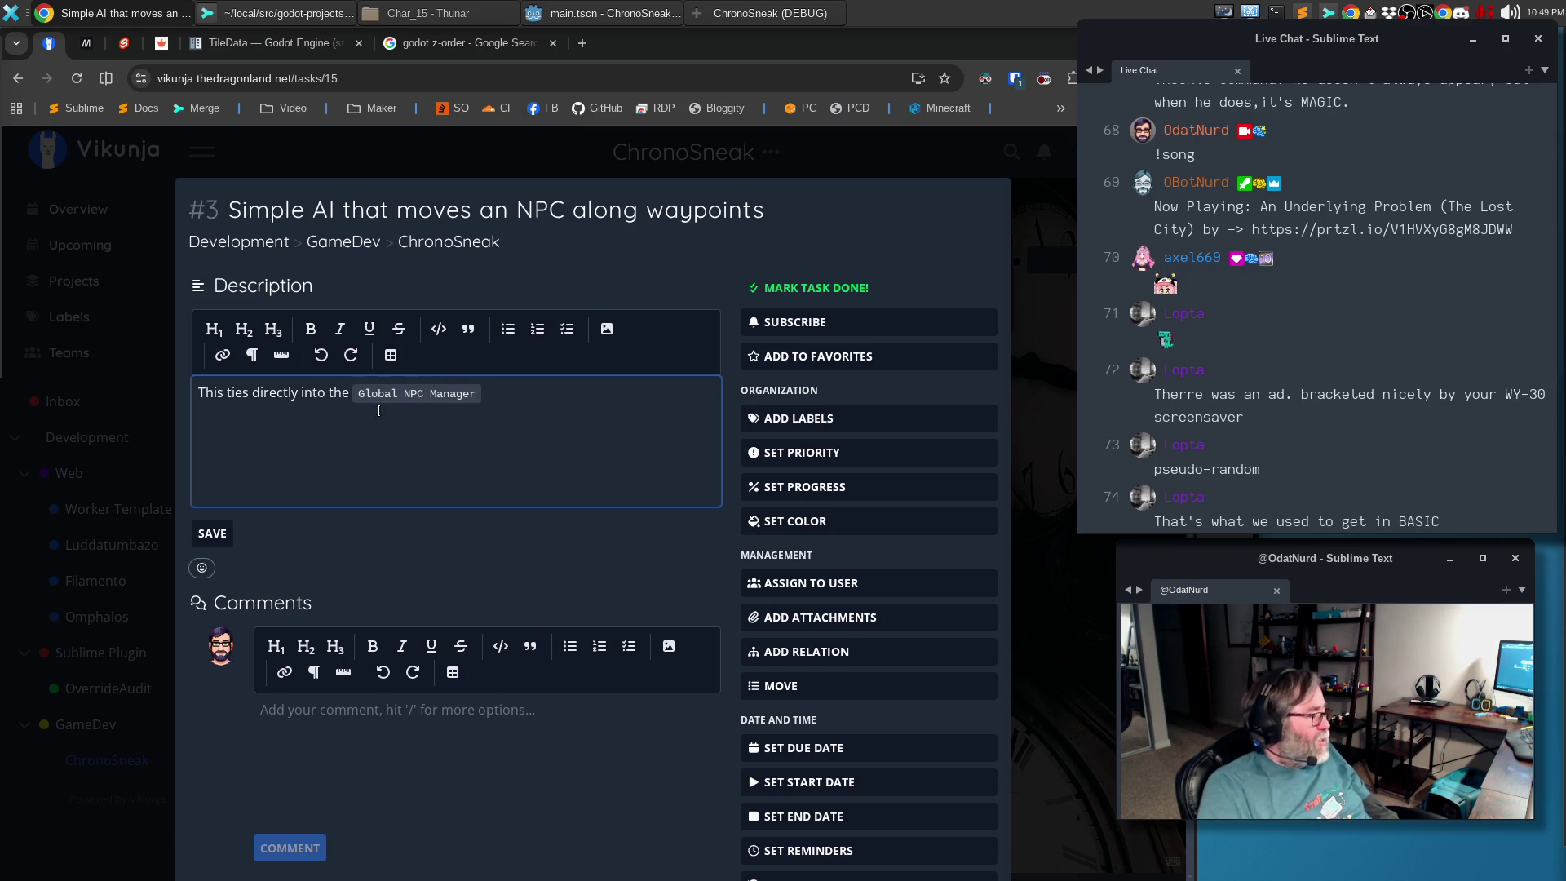
click(790, 650)
text(N)
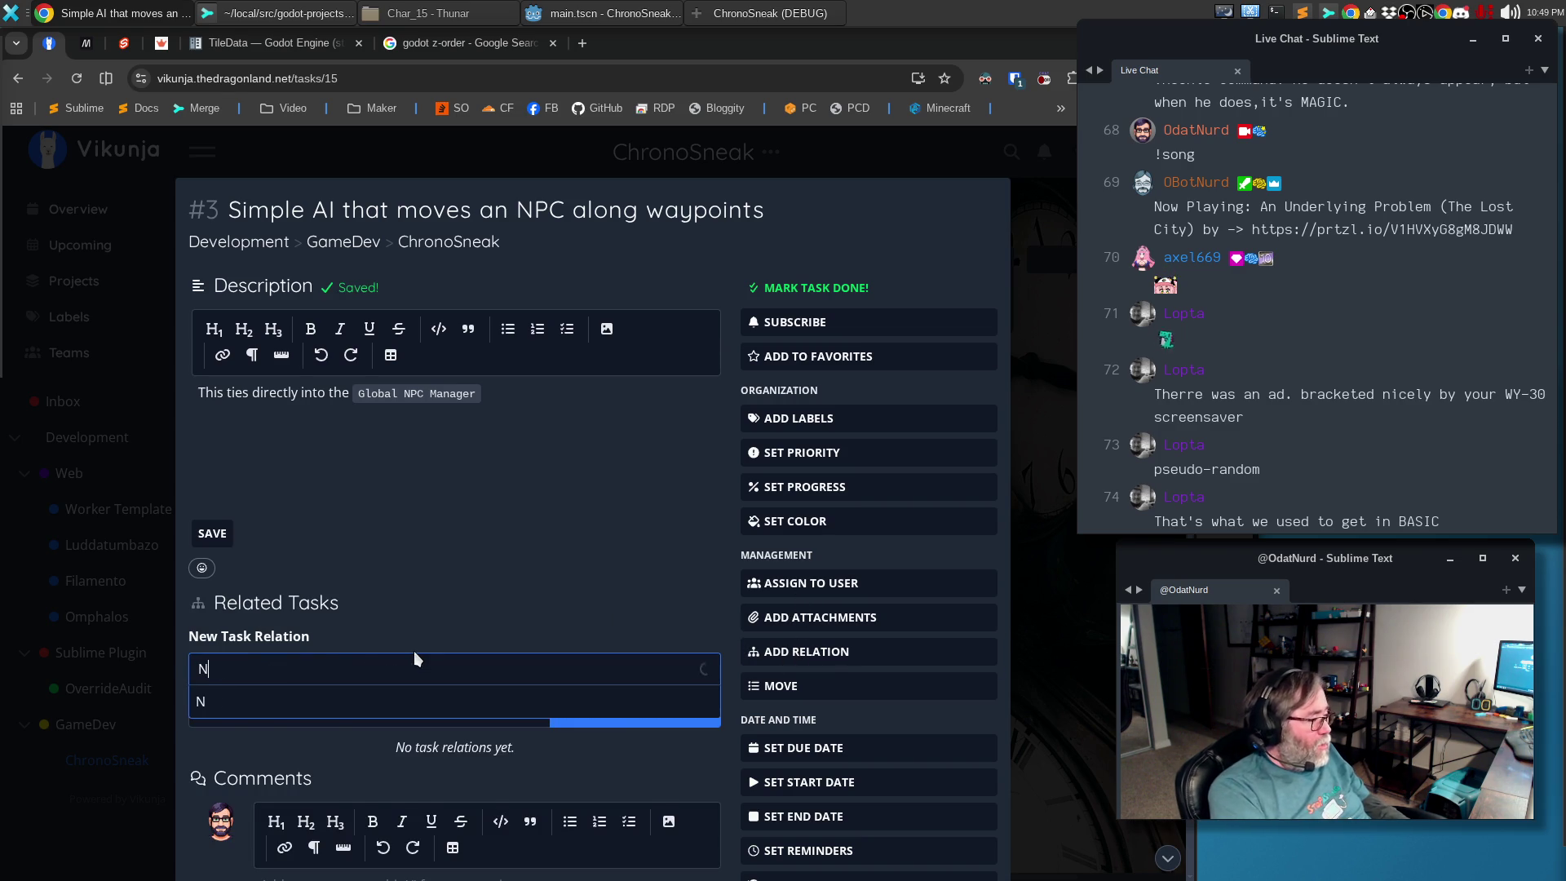
text(PC)
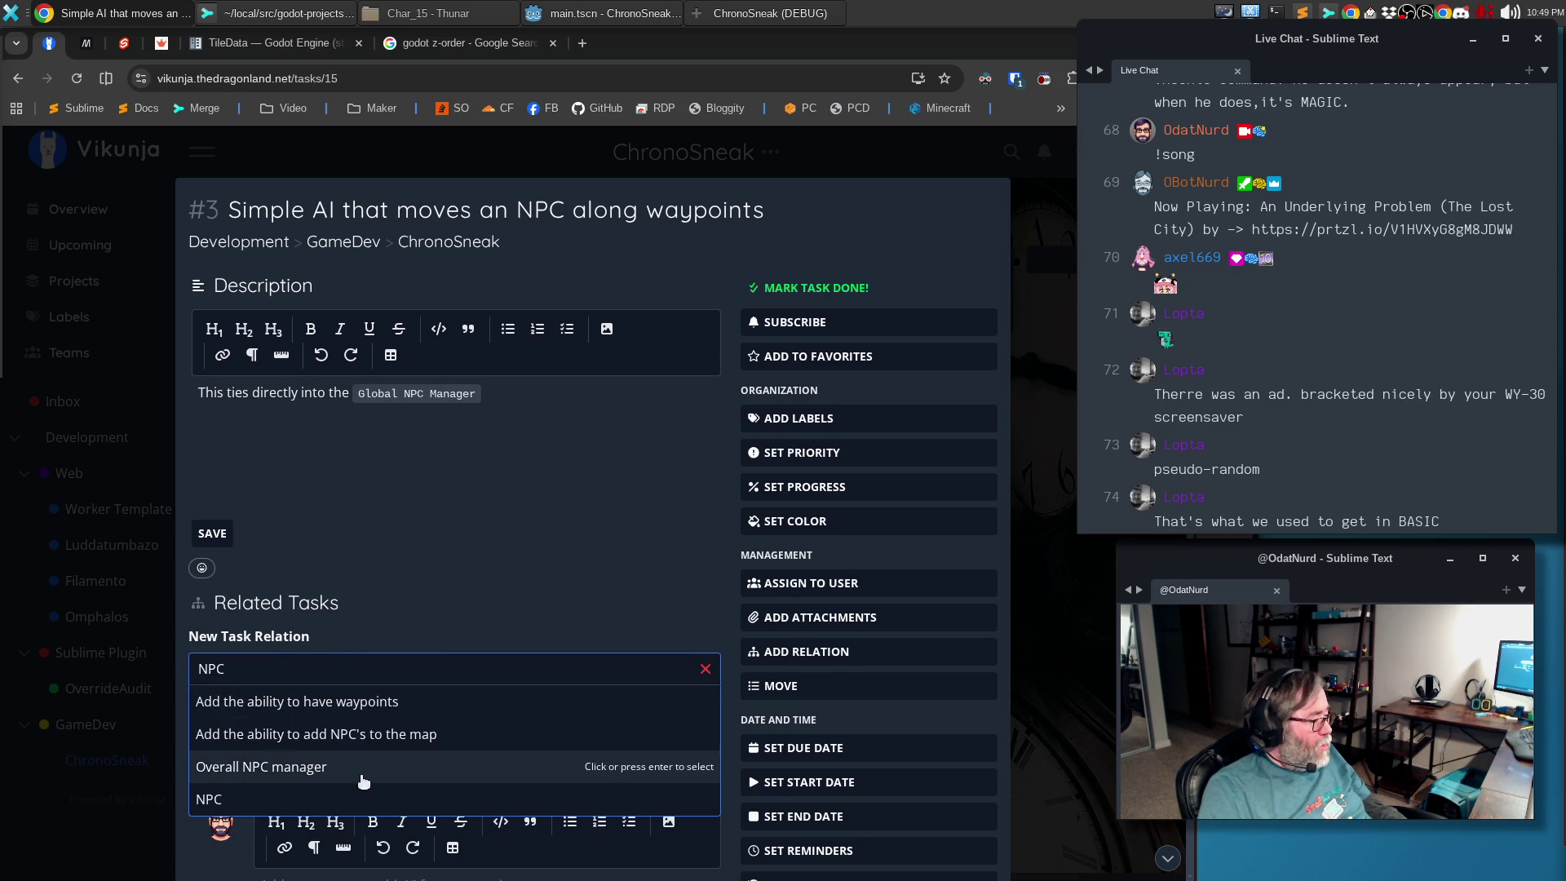
Pick Overall NPC manager as the related task and return to the description
click(354, 767)
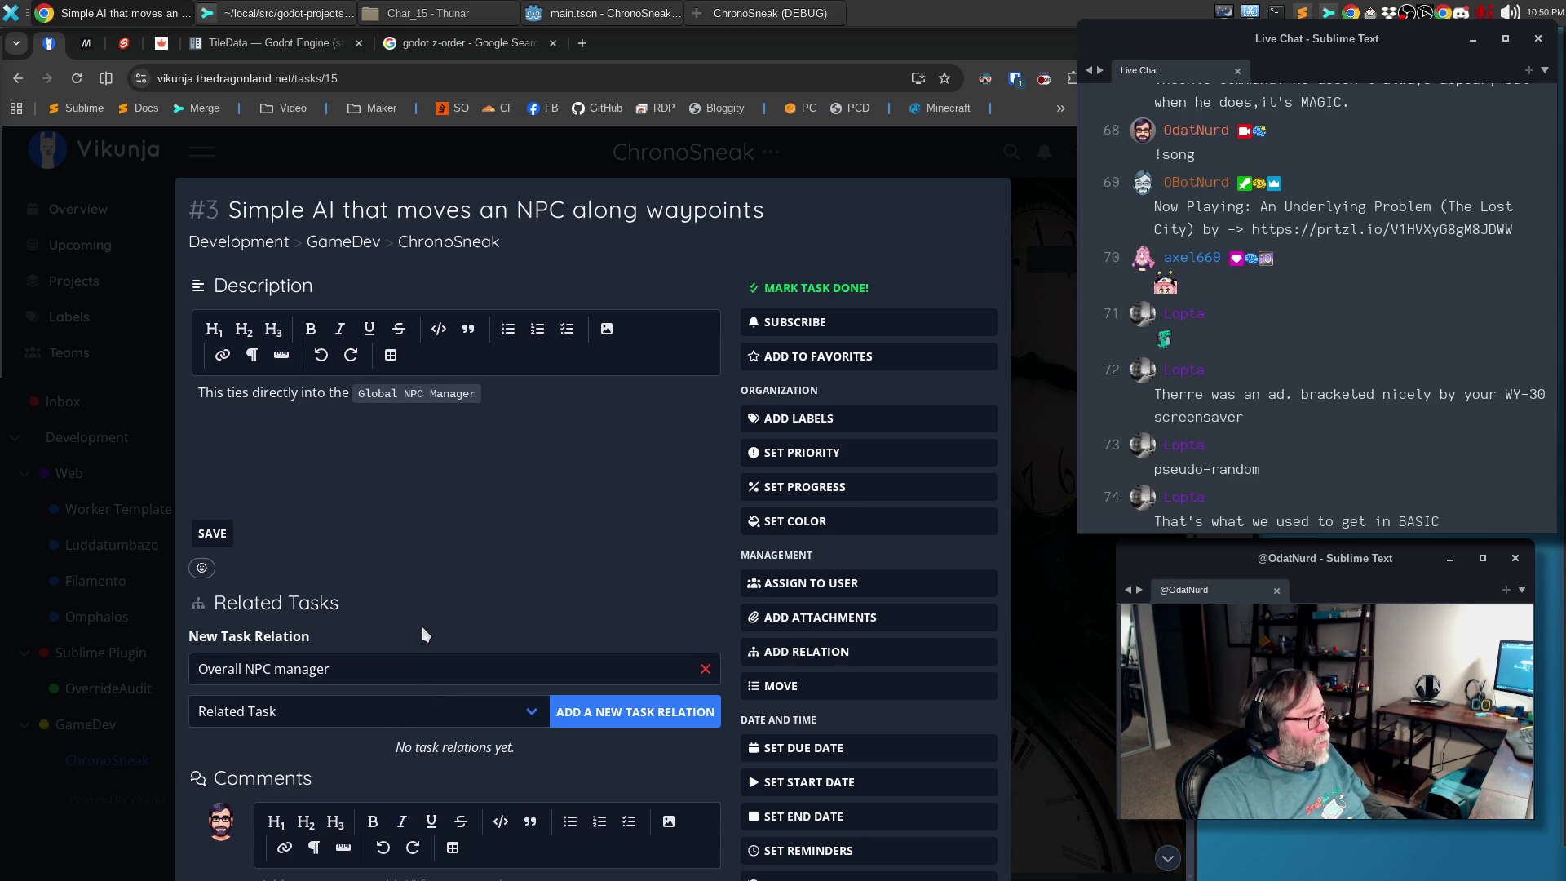
click(519, 393)
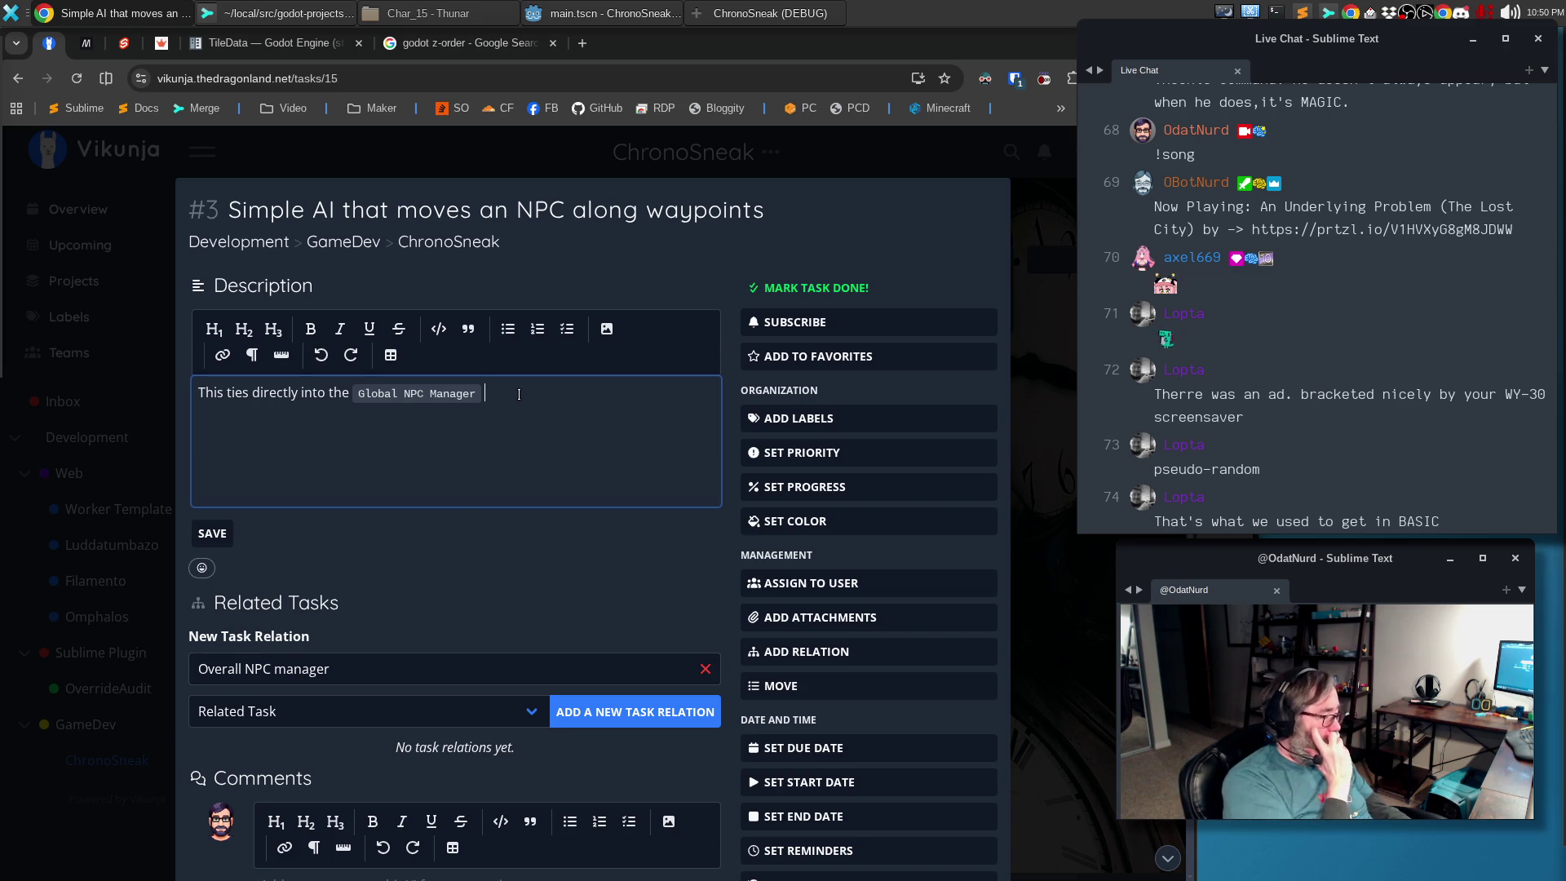
text(in as much as that manager would trigger this, but )
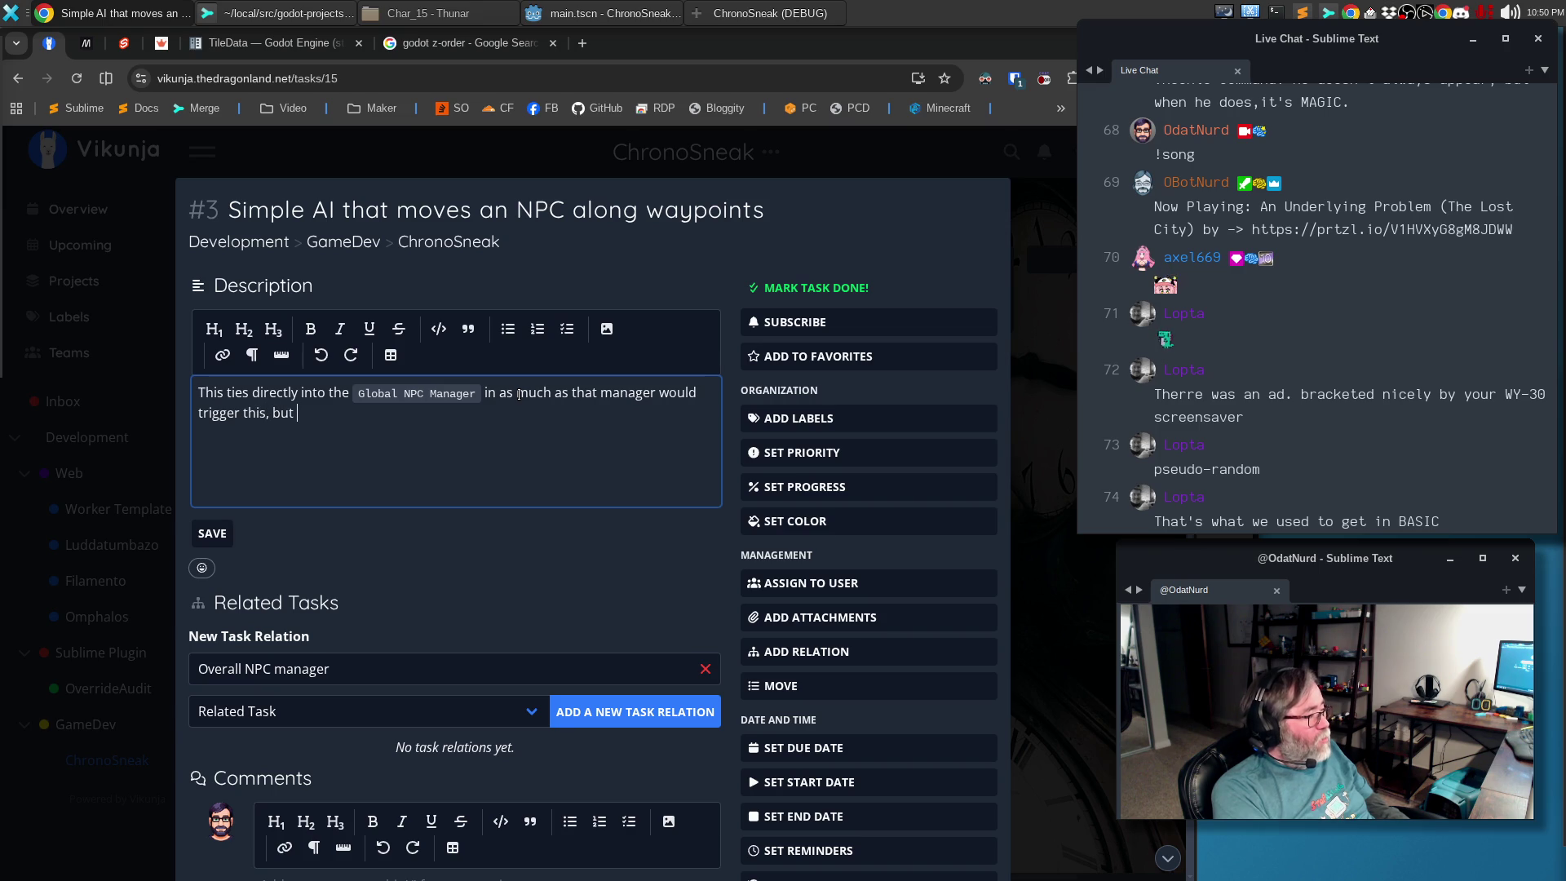
text(we need some sort of simple AI that can)
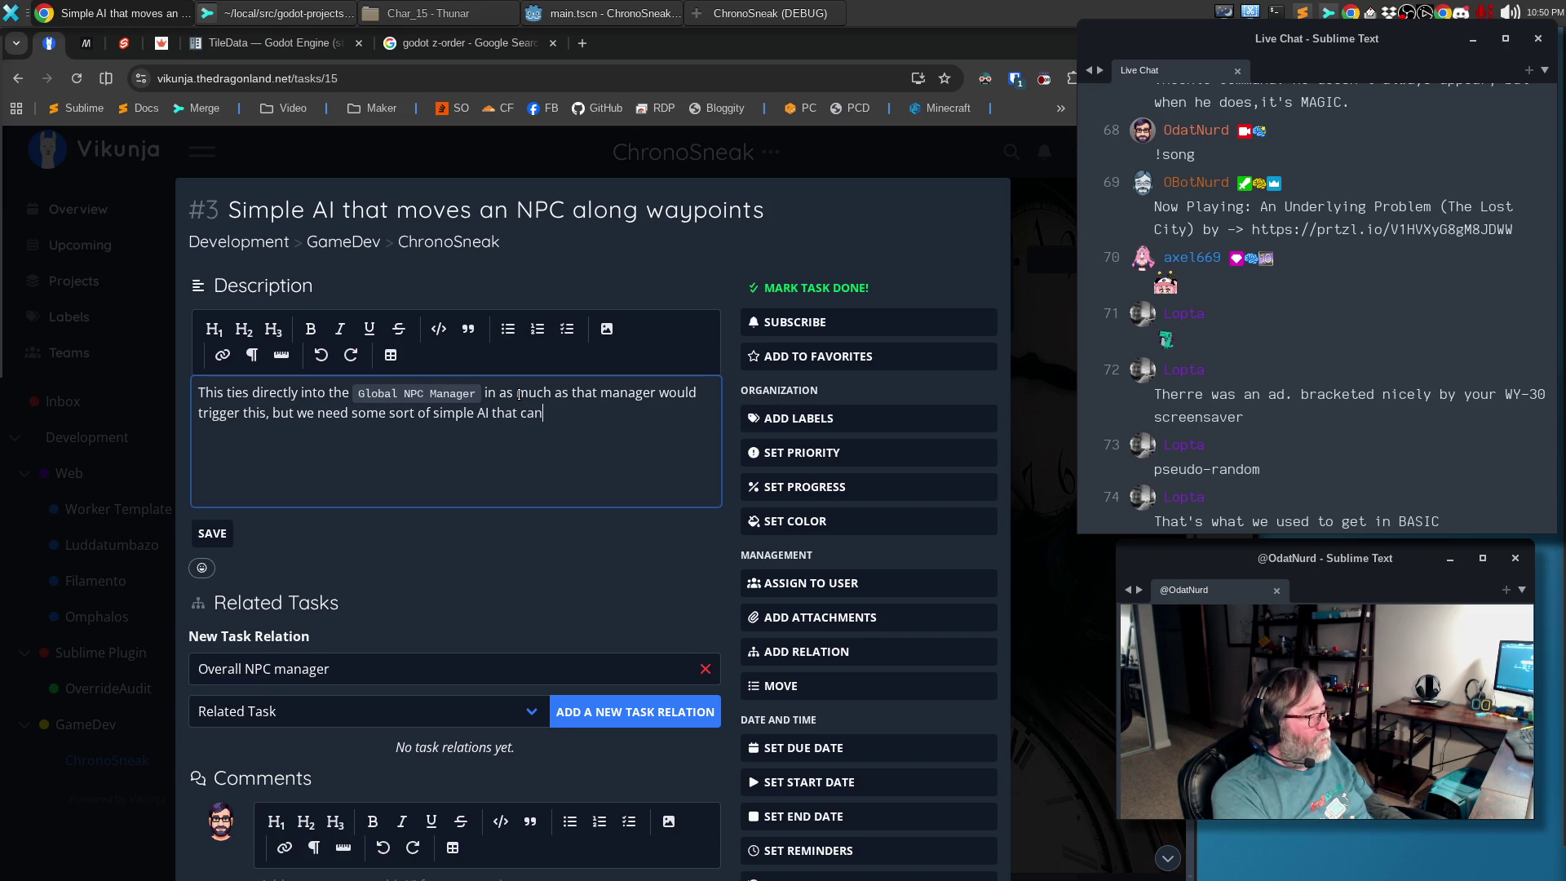
text( follow the instructions at waypoints, which include:)
Add the first waypoint bullets (stay for one turn, turn, activate mechanisms), save, and mark task #3 done
key(Return)
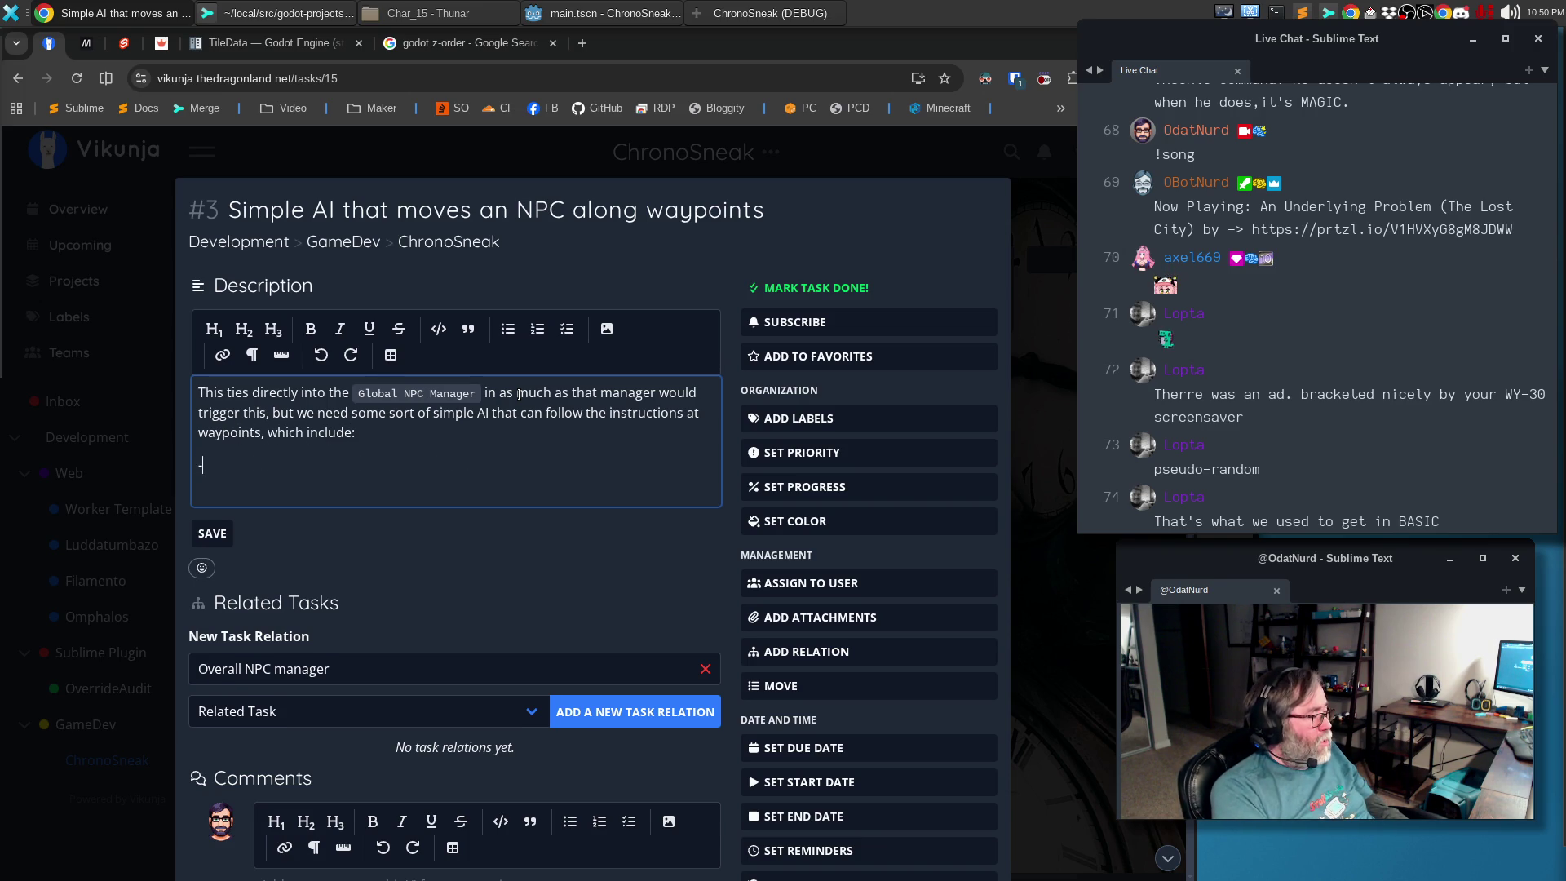
text(-)
key(BackSpace)
text(tay for one turn)
key(Return)
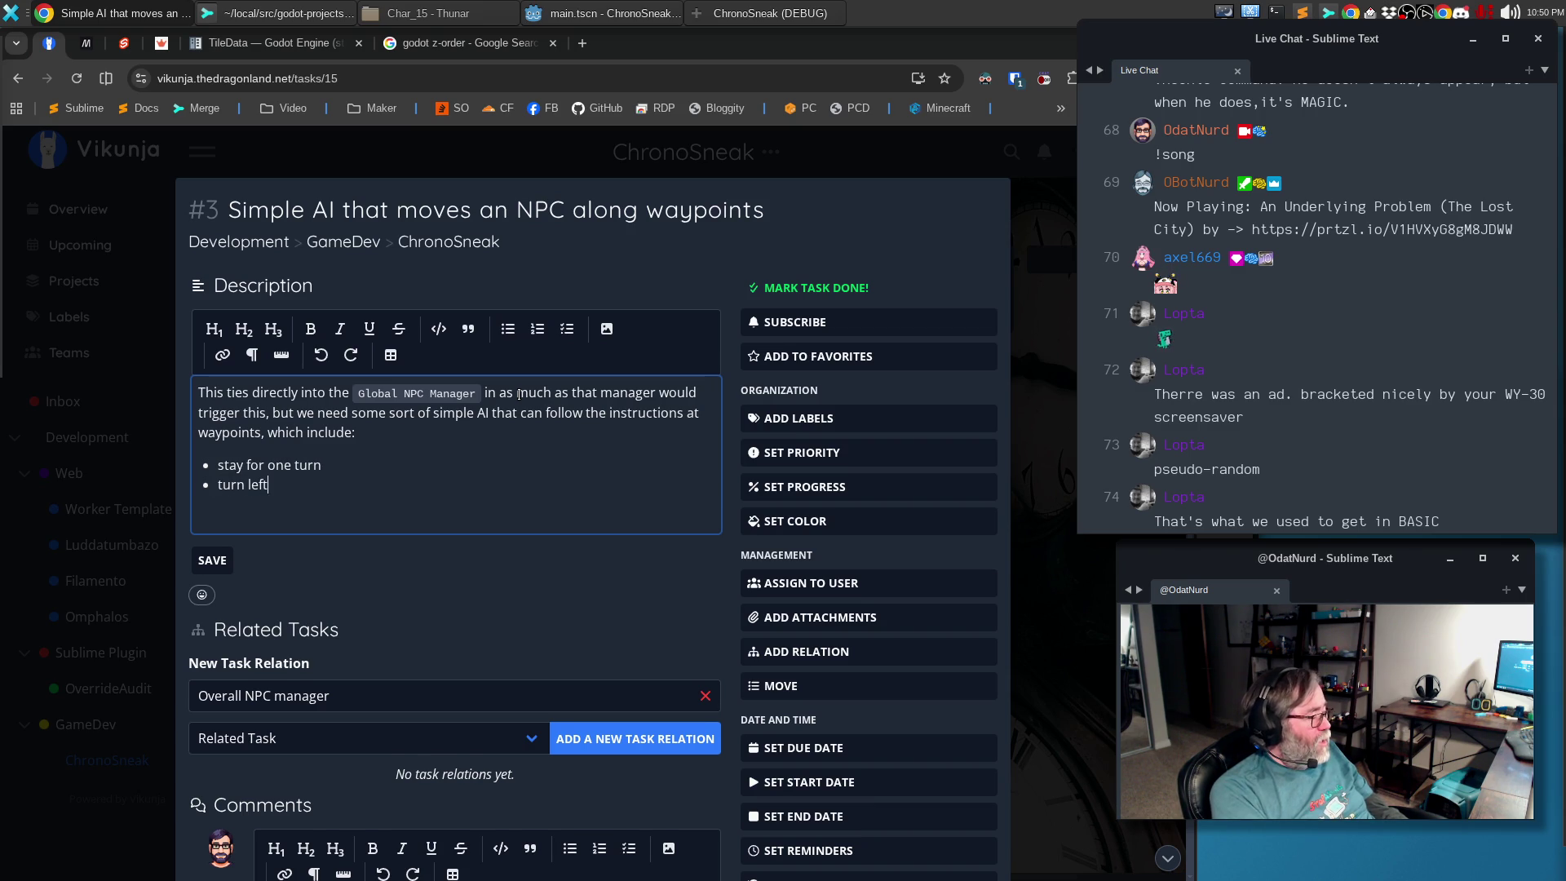
text( or righ)
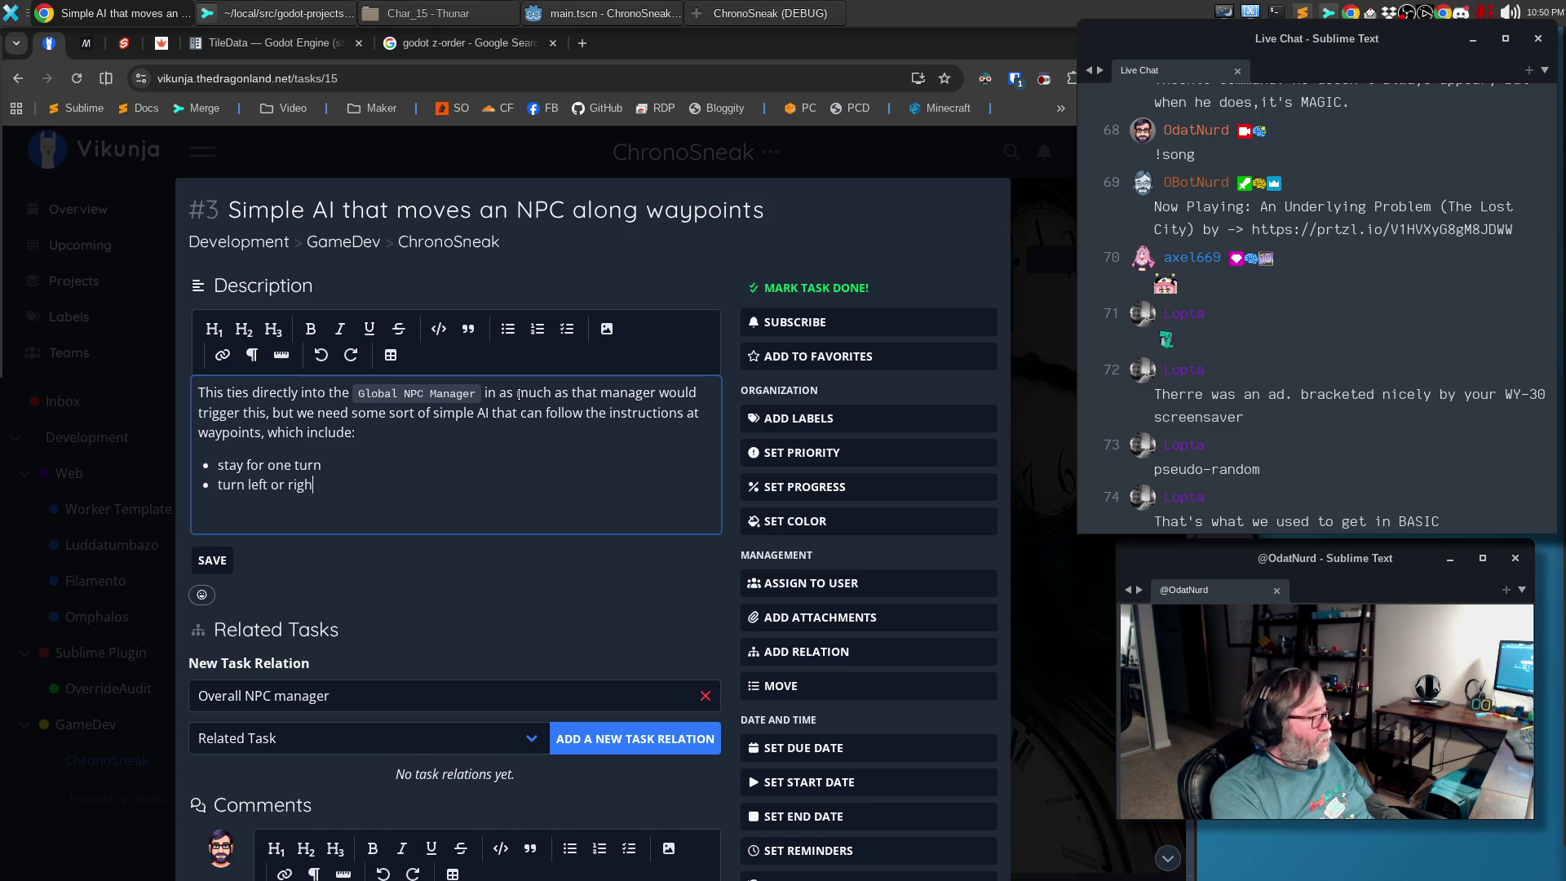
text(t or about face)
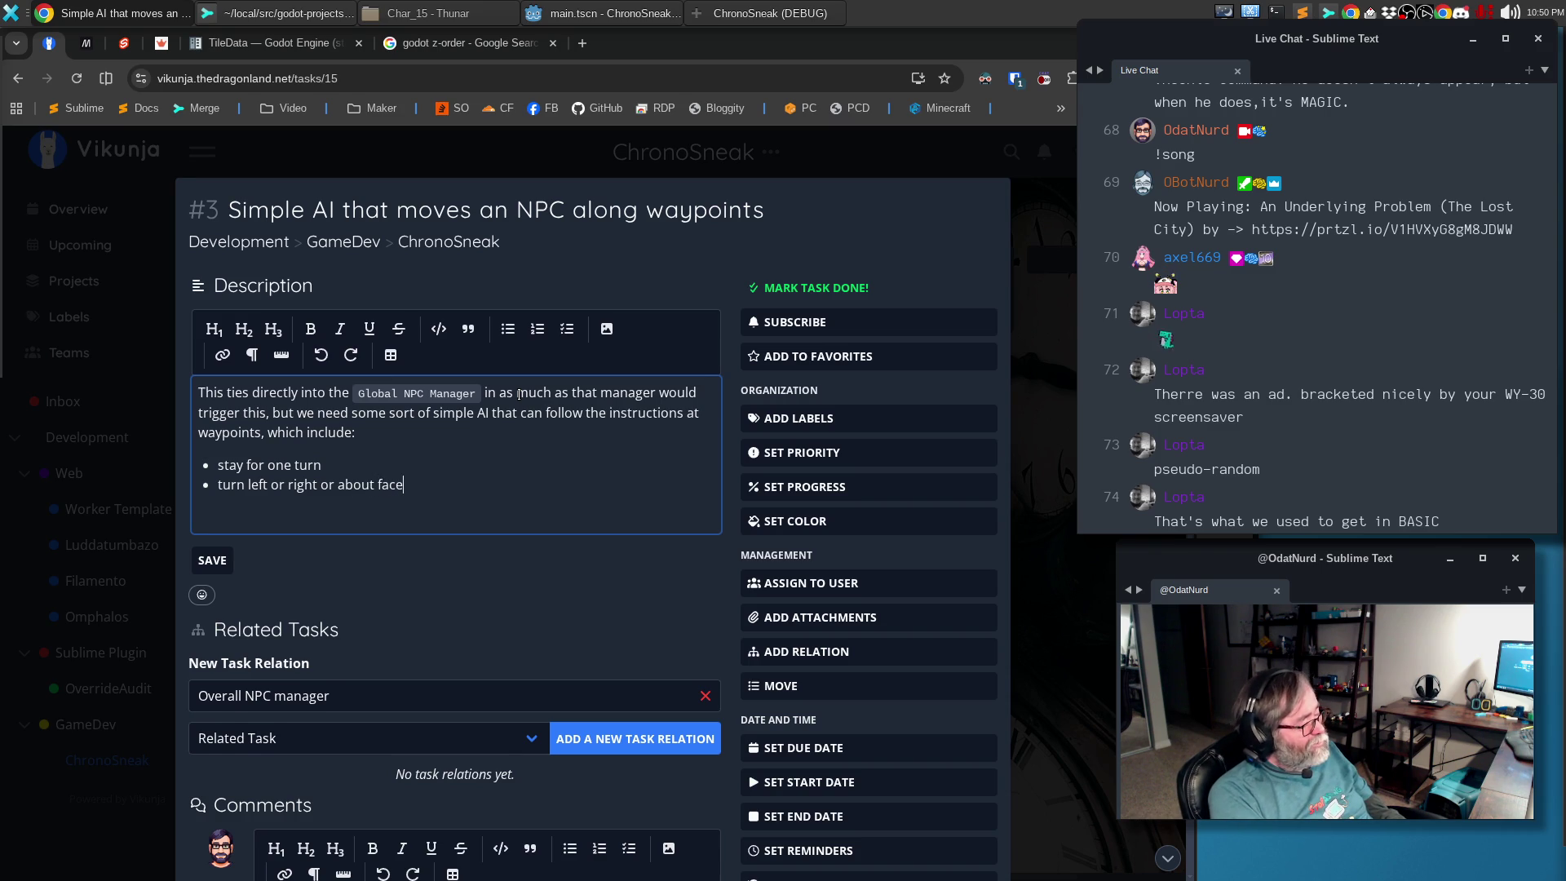
key(Return)
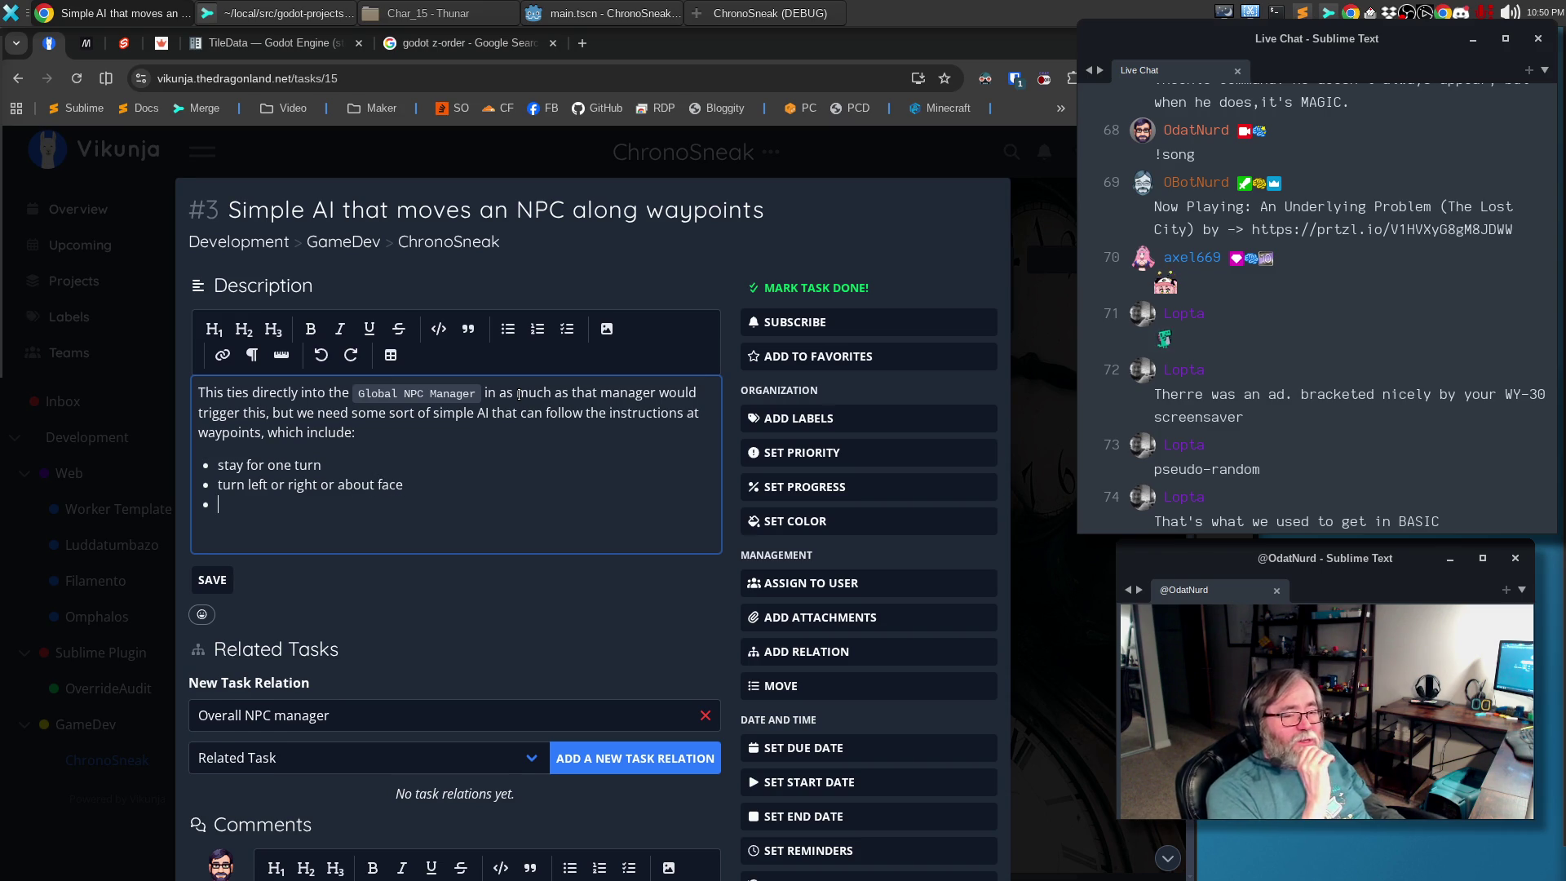
key(ctrl+s)
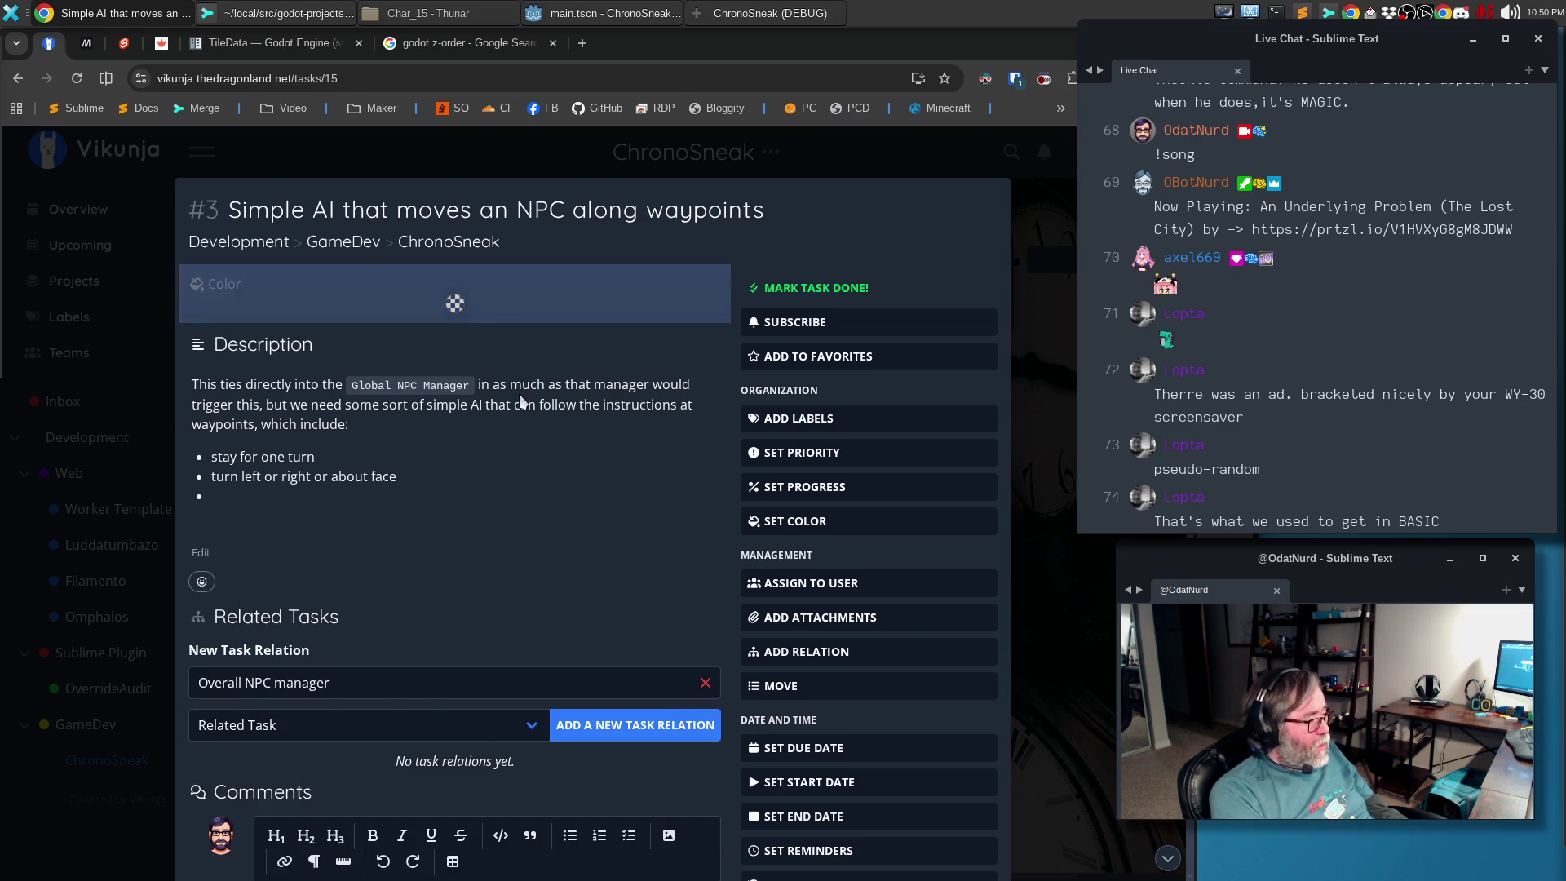
key(t)
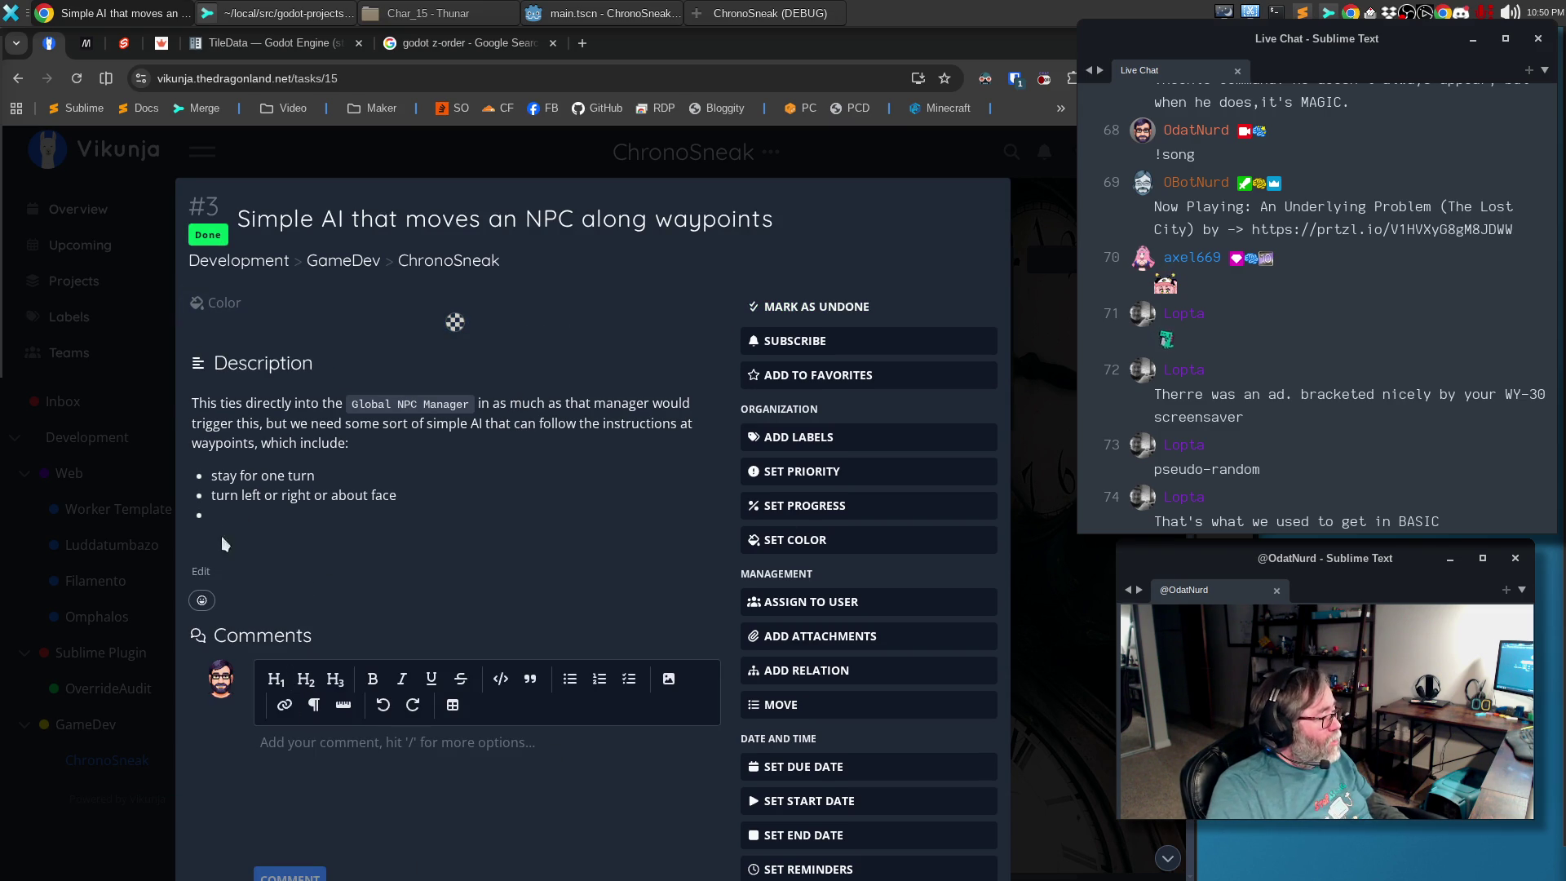
Reopen the description and add bullets for stopping on noise or sight, removing the stray investigate bullet
click(202, 571)
scroll(351, 514, down, 3)
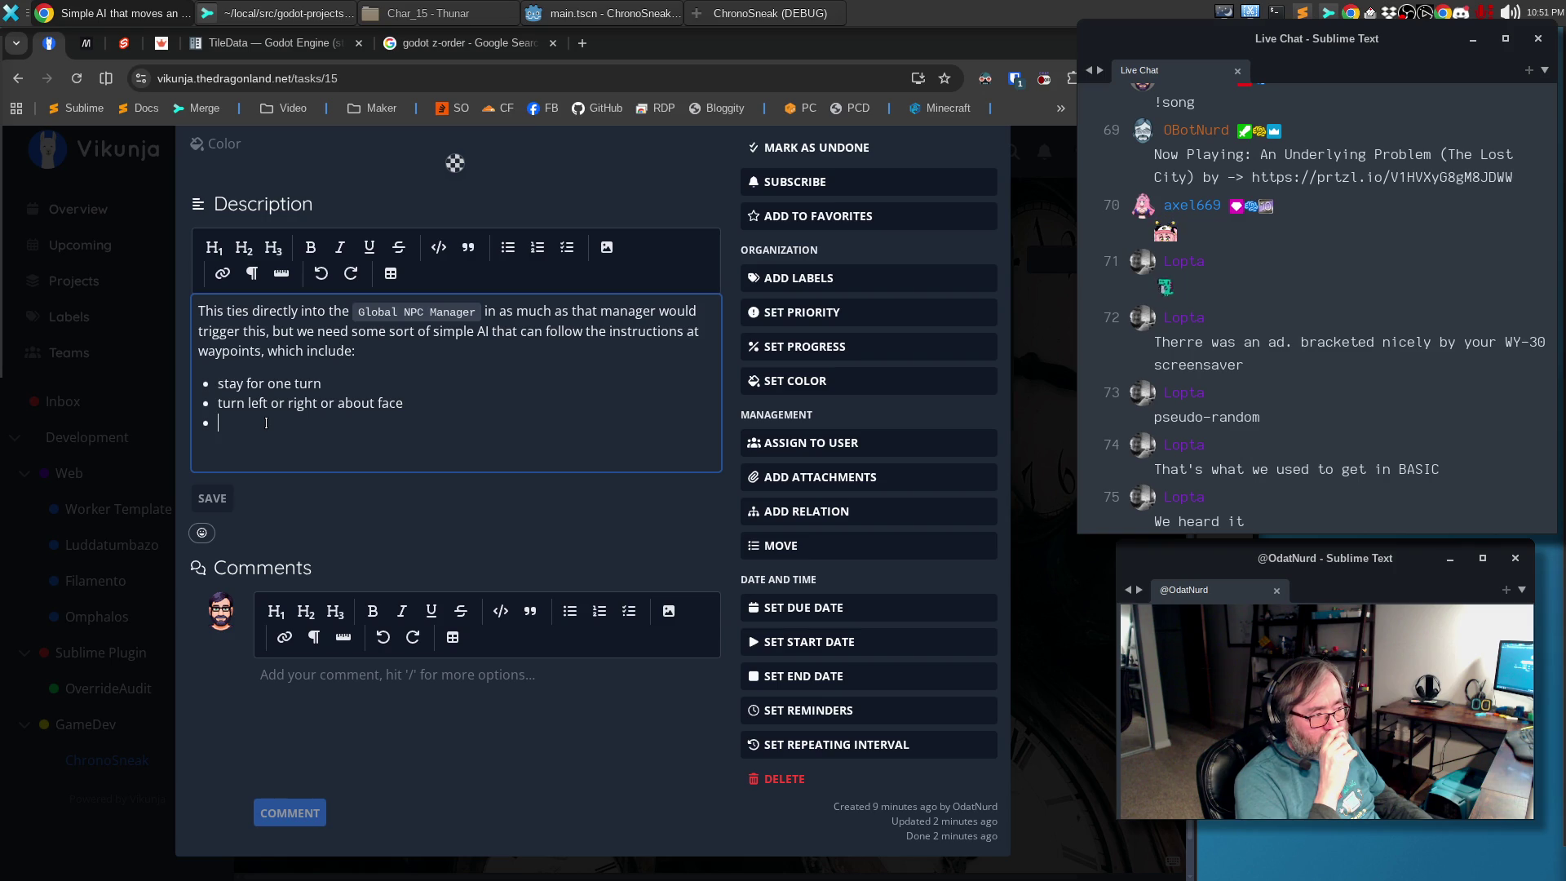
text(activa)
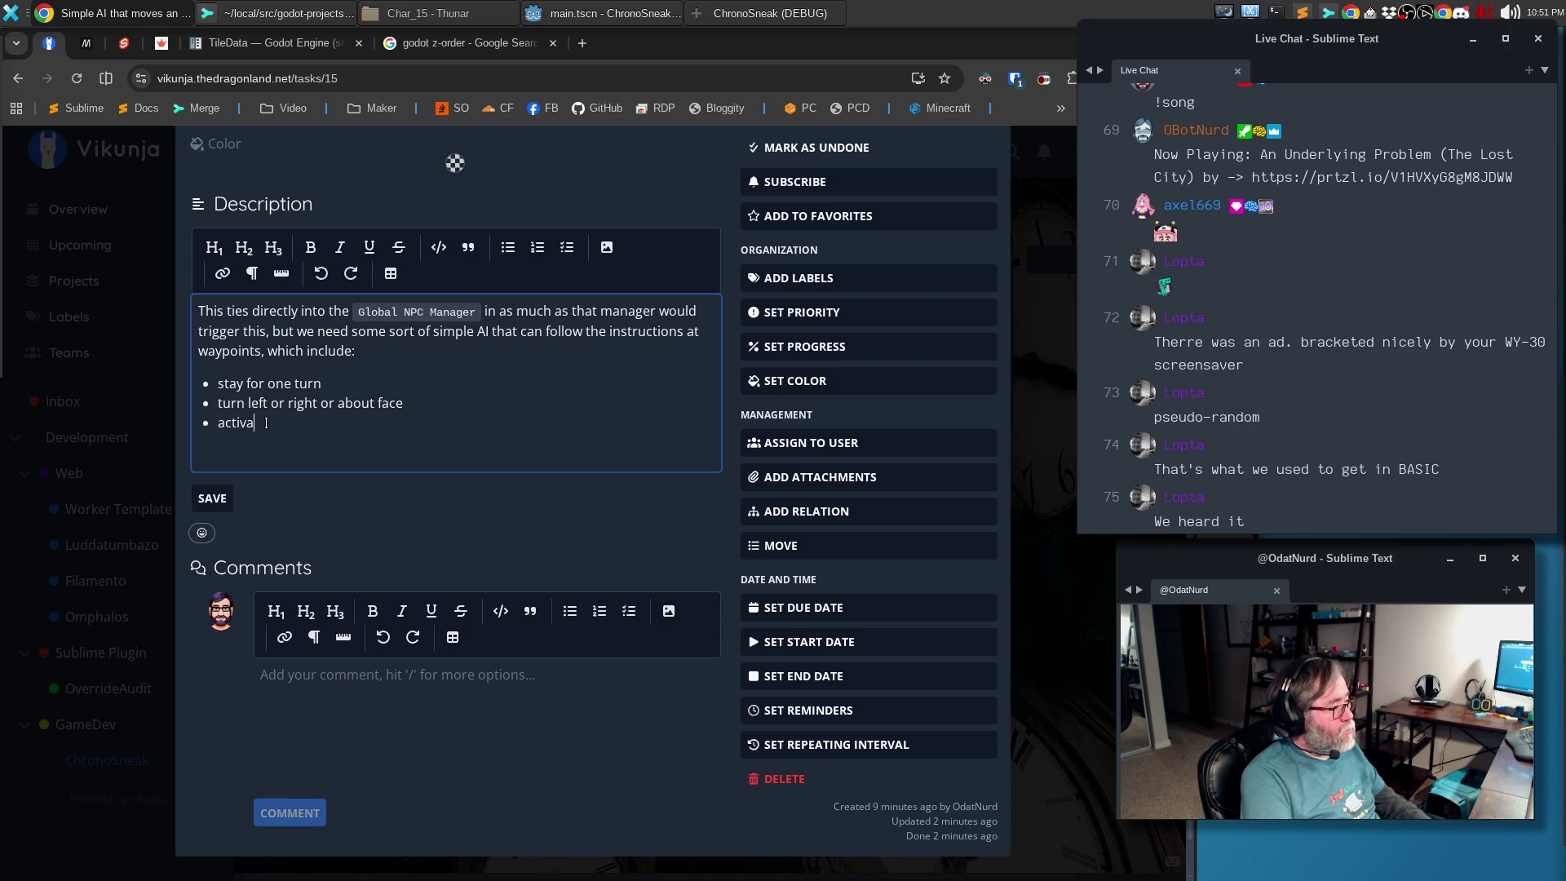
text(te mechanism)
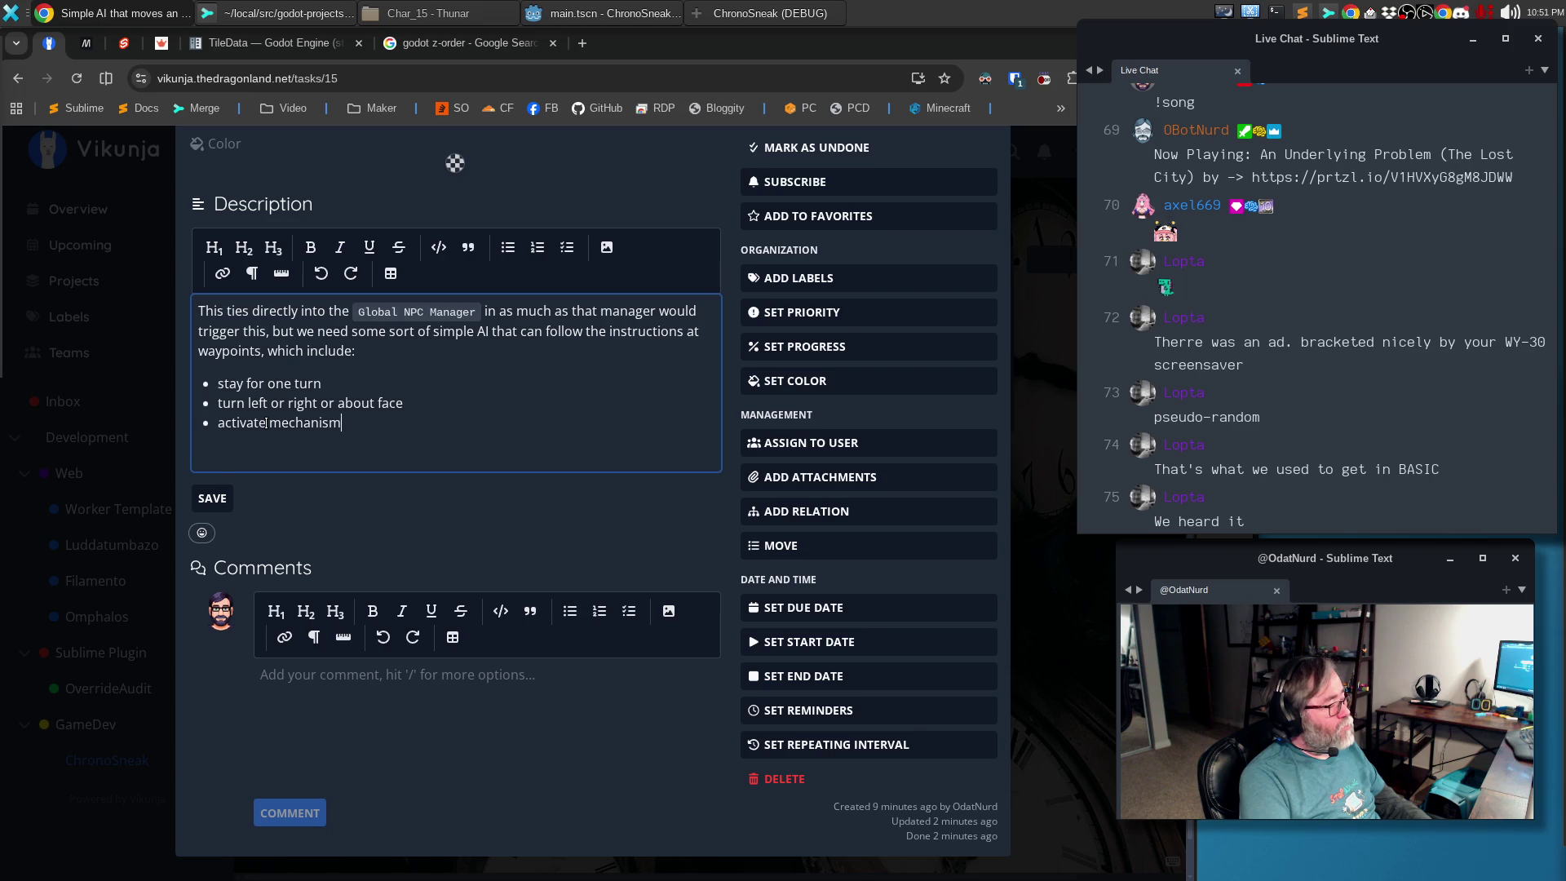
key(Return)
text(stop until no)
key(Return)
text(stop until so)
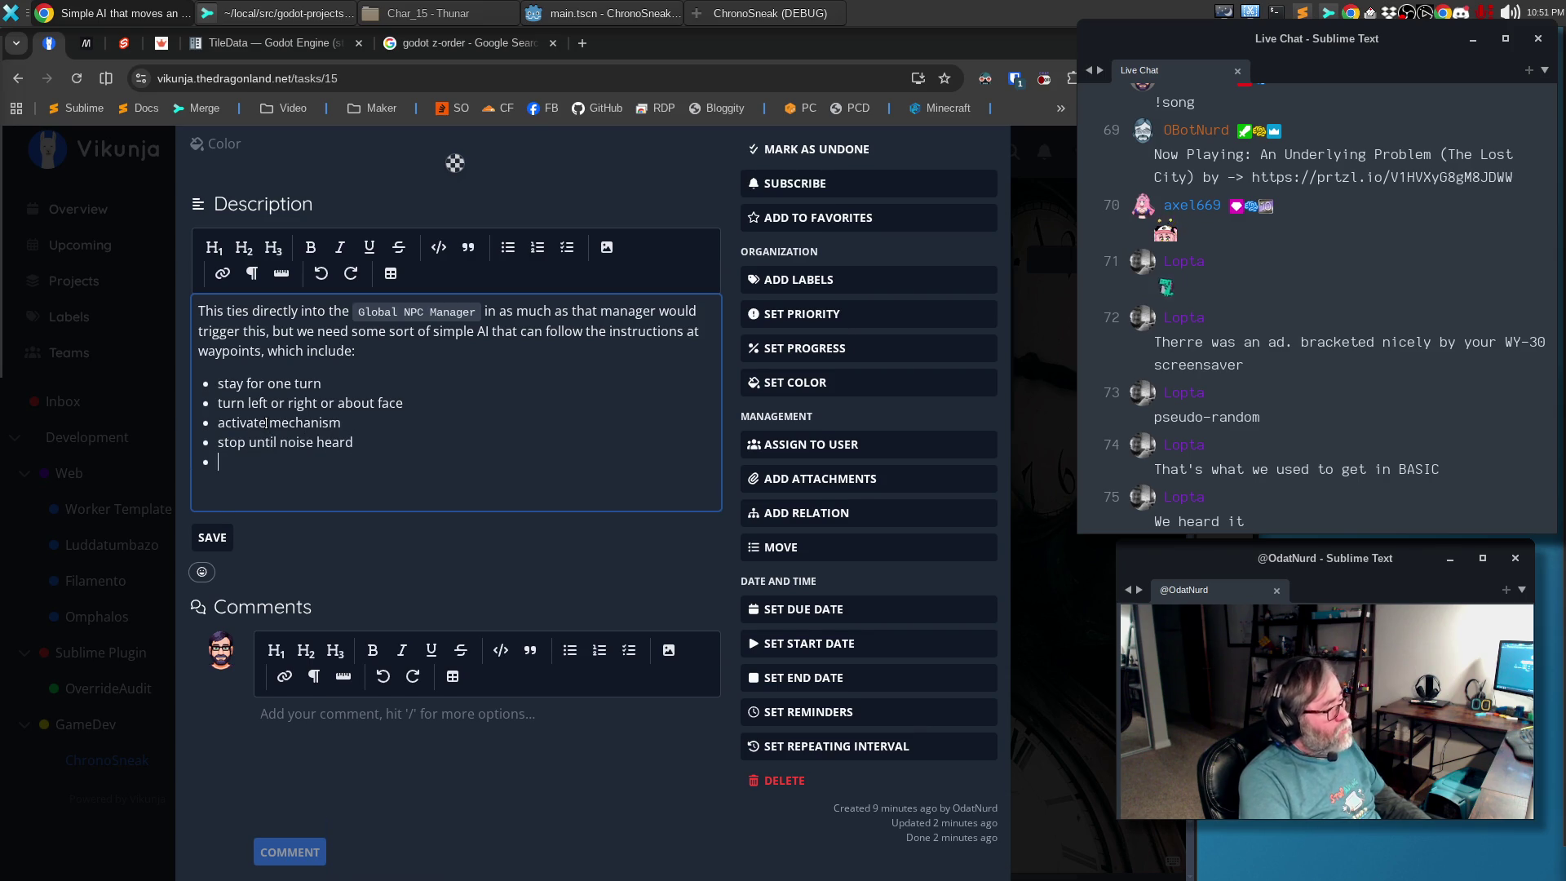
text(mething is seen)
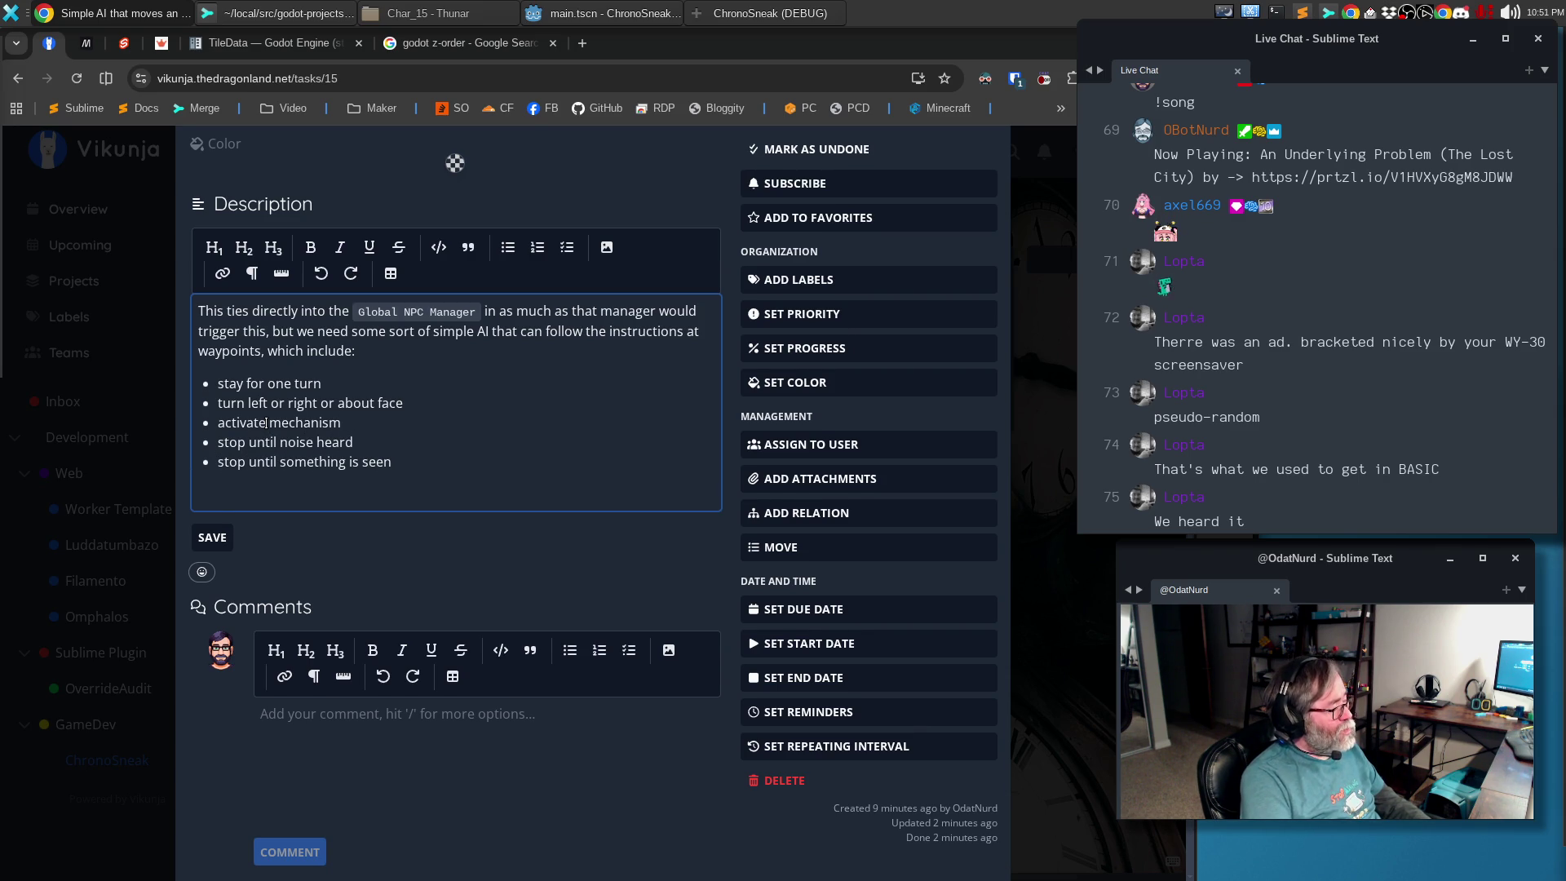
key(Return)
text(give)
key(BackSpace)
key(BackSpace)
key(BackSpace)
text(inv)
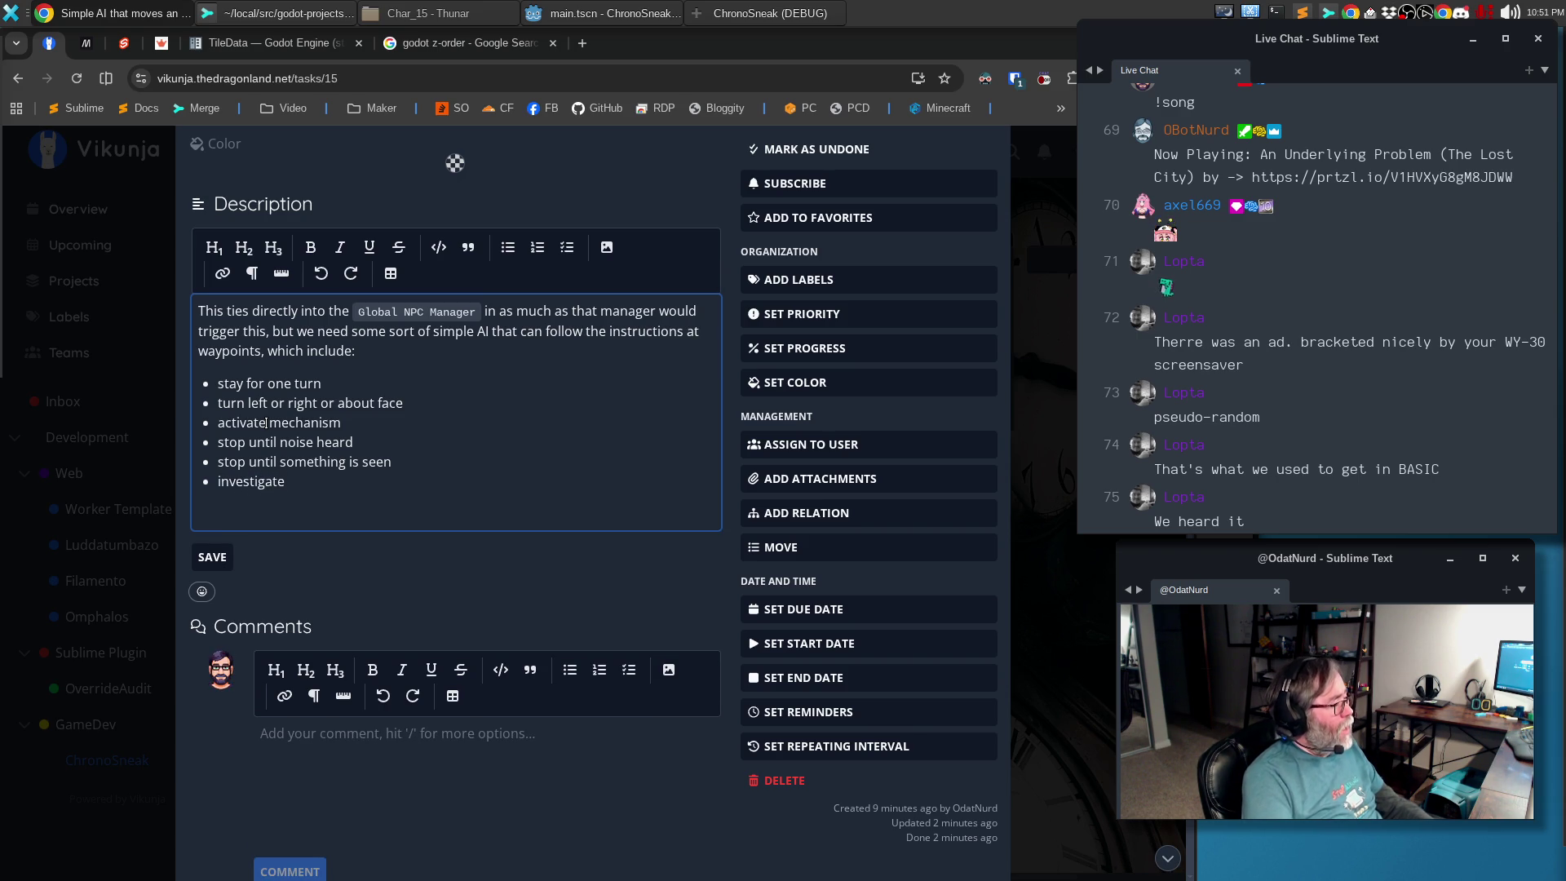
key(ctrl+BackSpace)
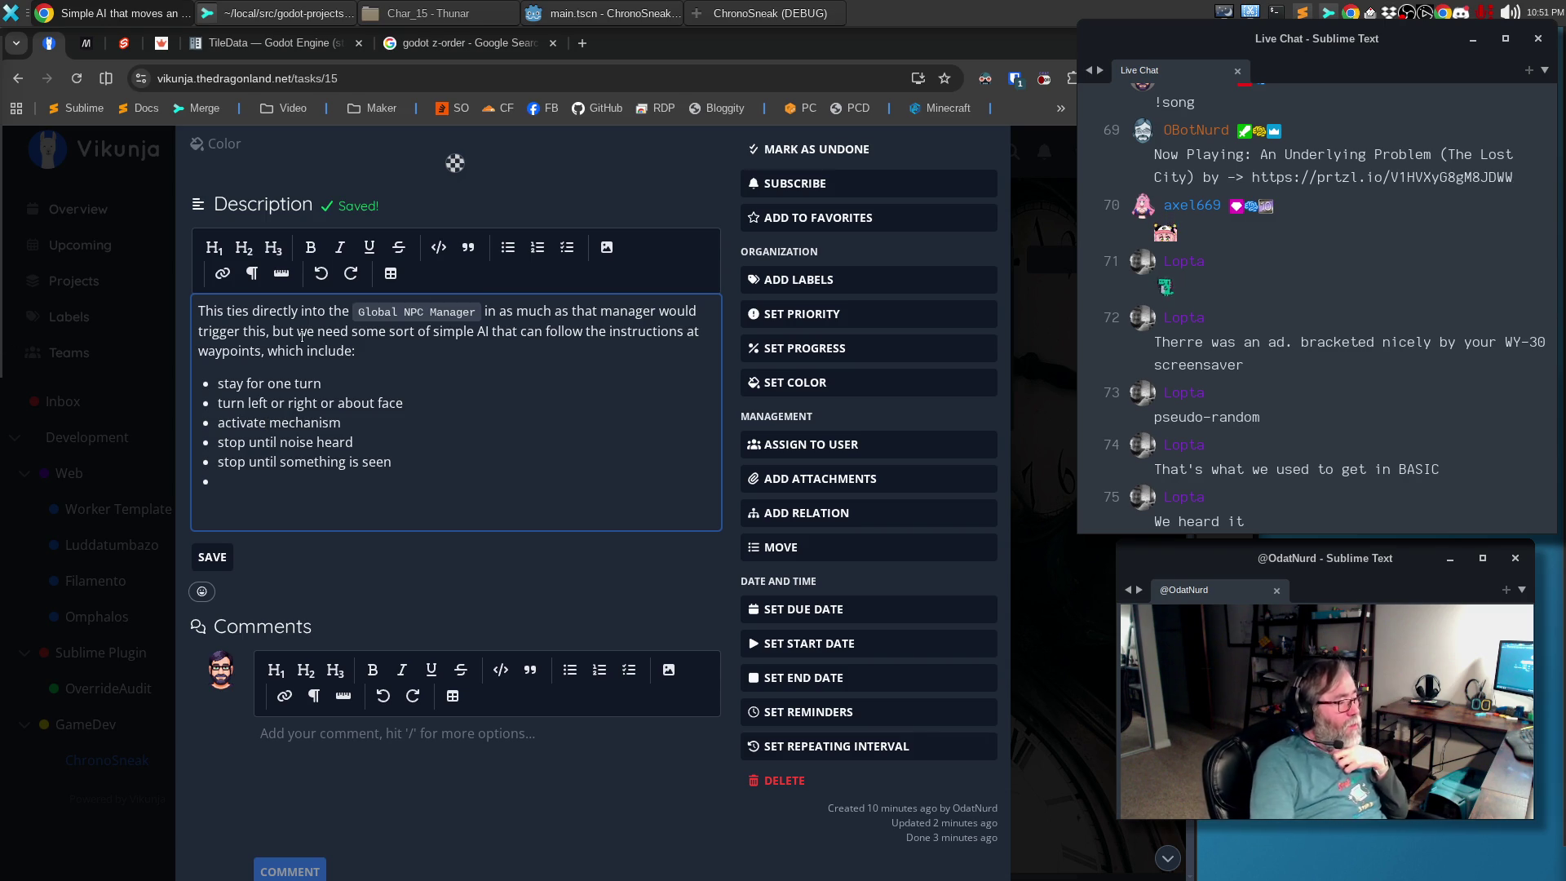
click(433, 349)
Finish the intro sentence and note investigation after the noise-heard and something-seen bullets
key(BackSpace)
text(the fo)
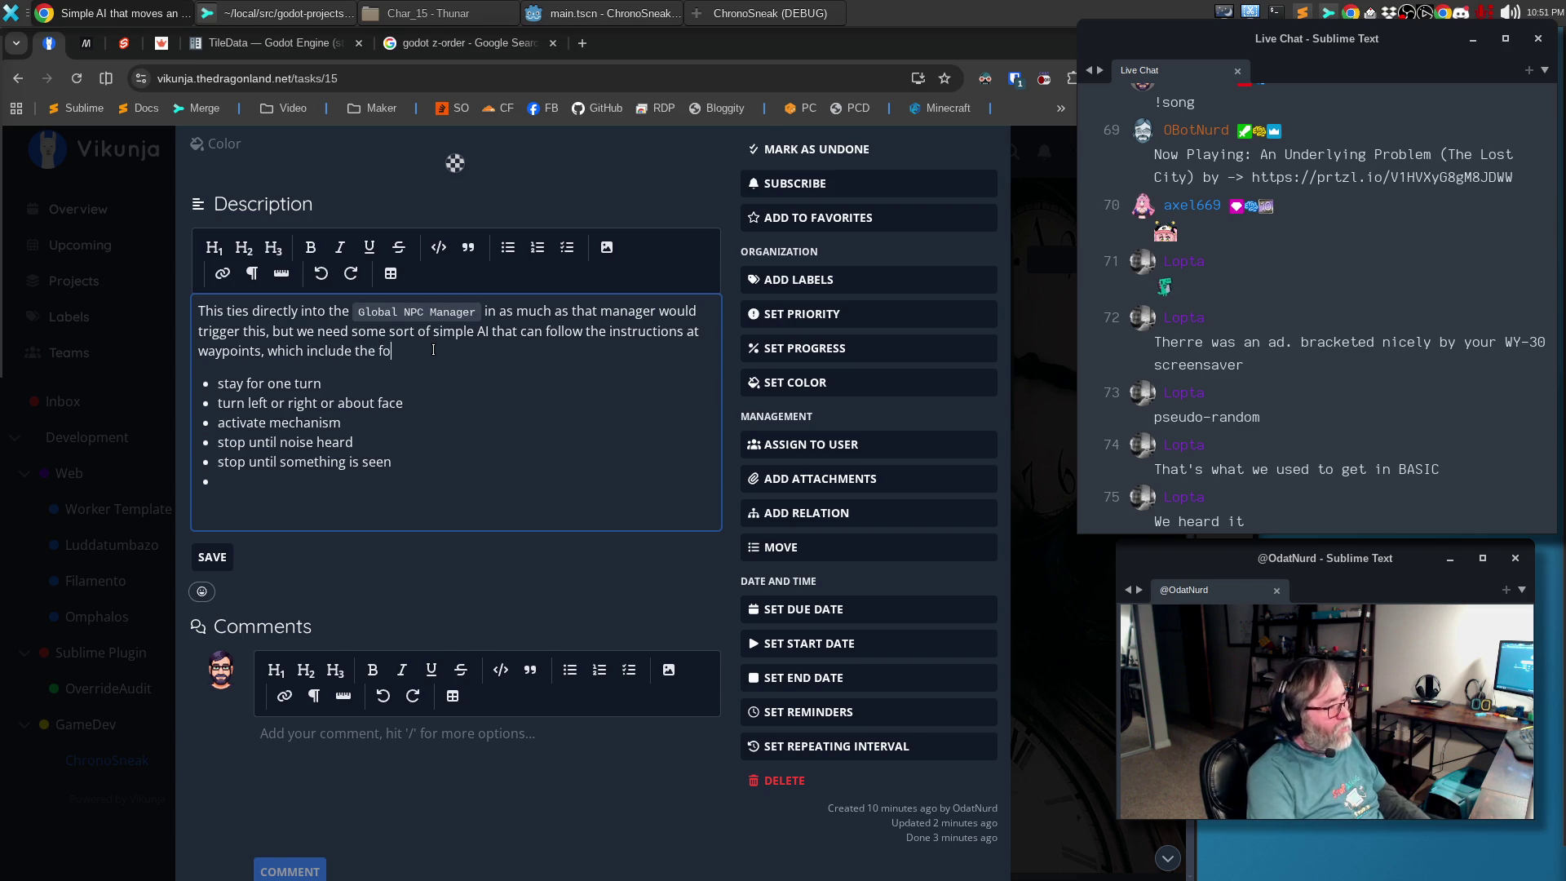
text(ing.)
text( whi)
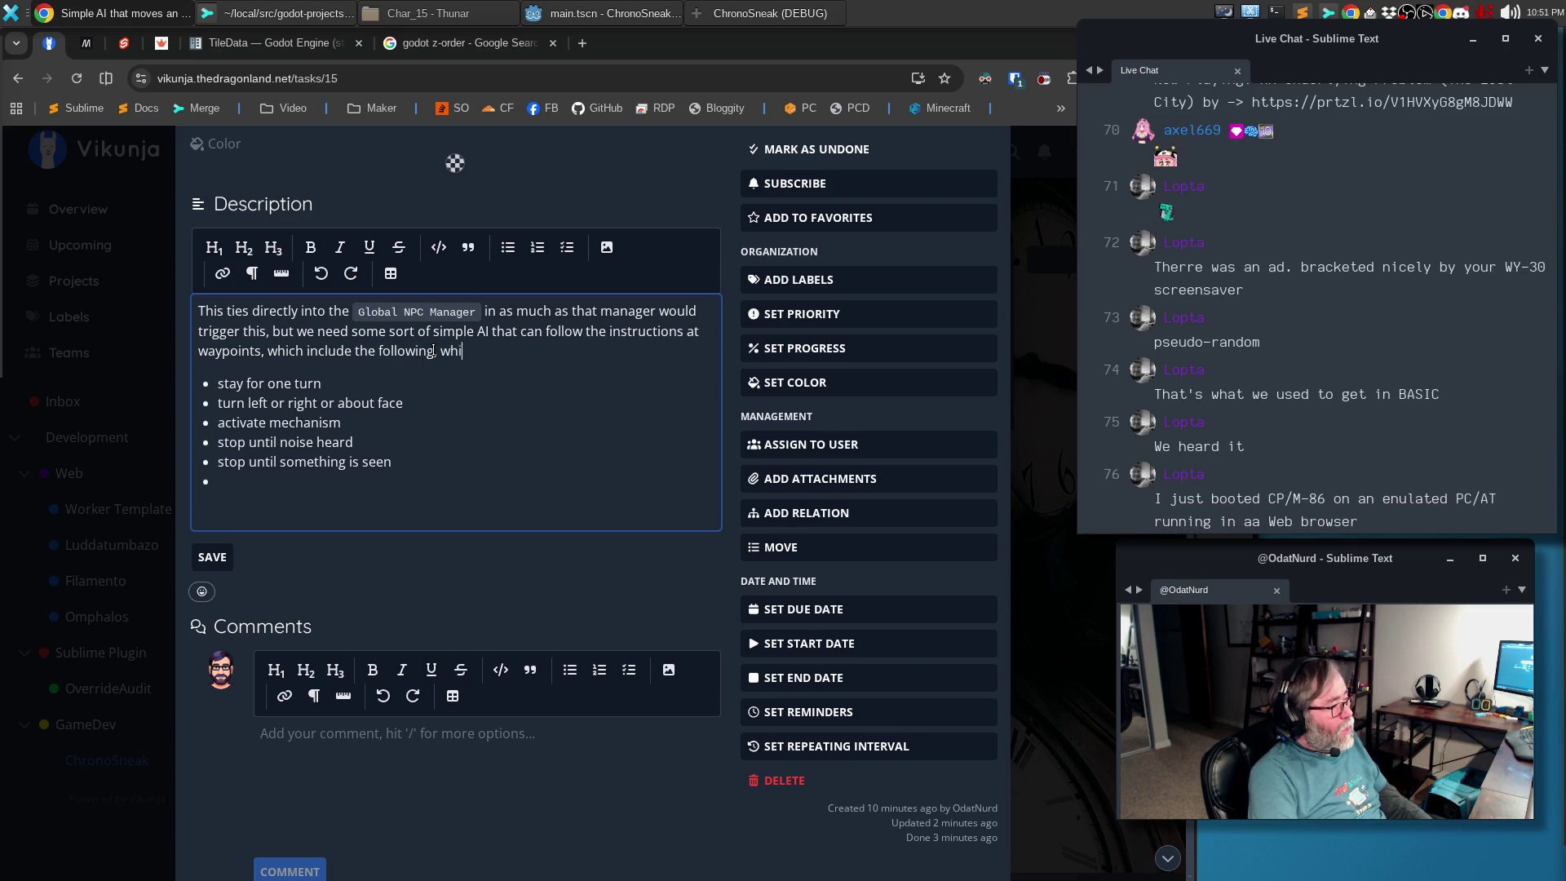
text(uld themseklves)
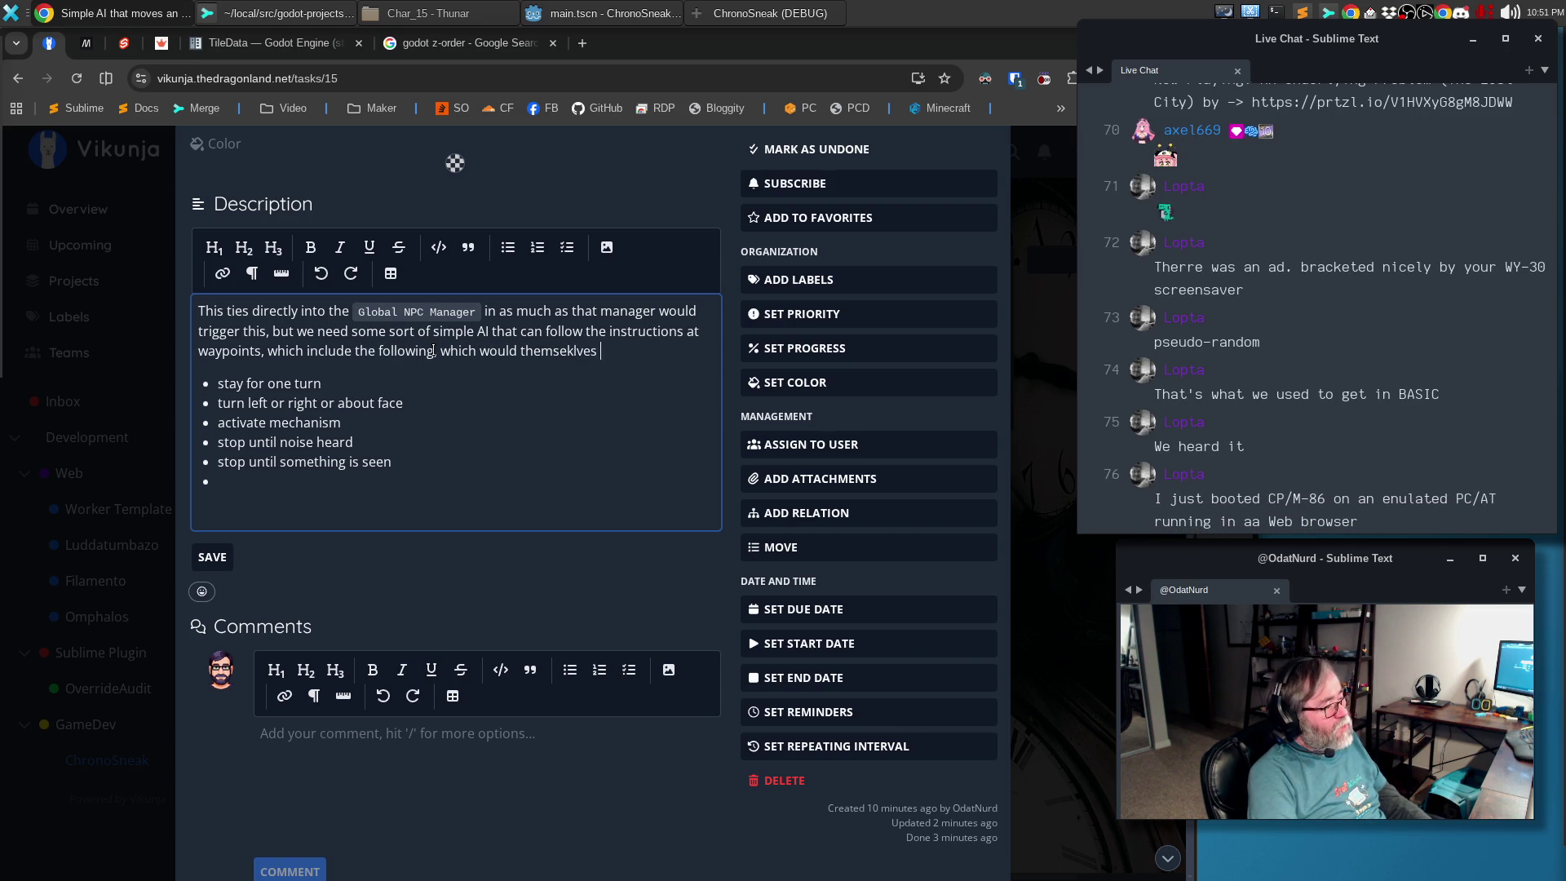
key(BackSpace)
key(BackSpace)
text(lves potentially be in a list.)
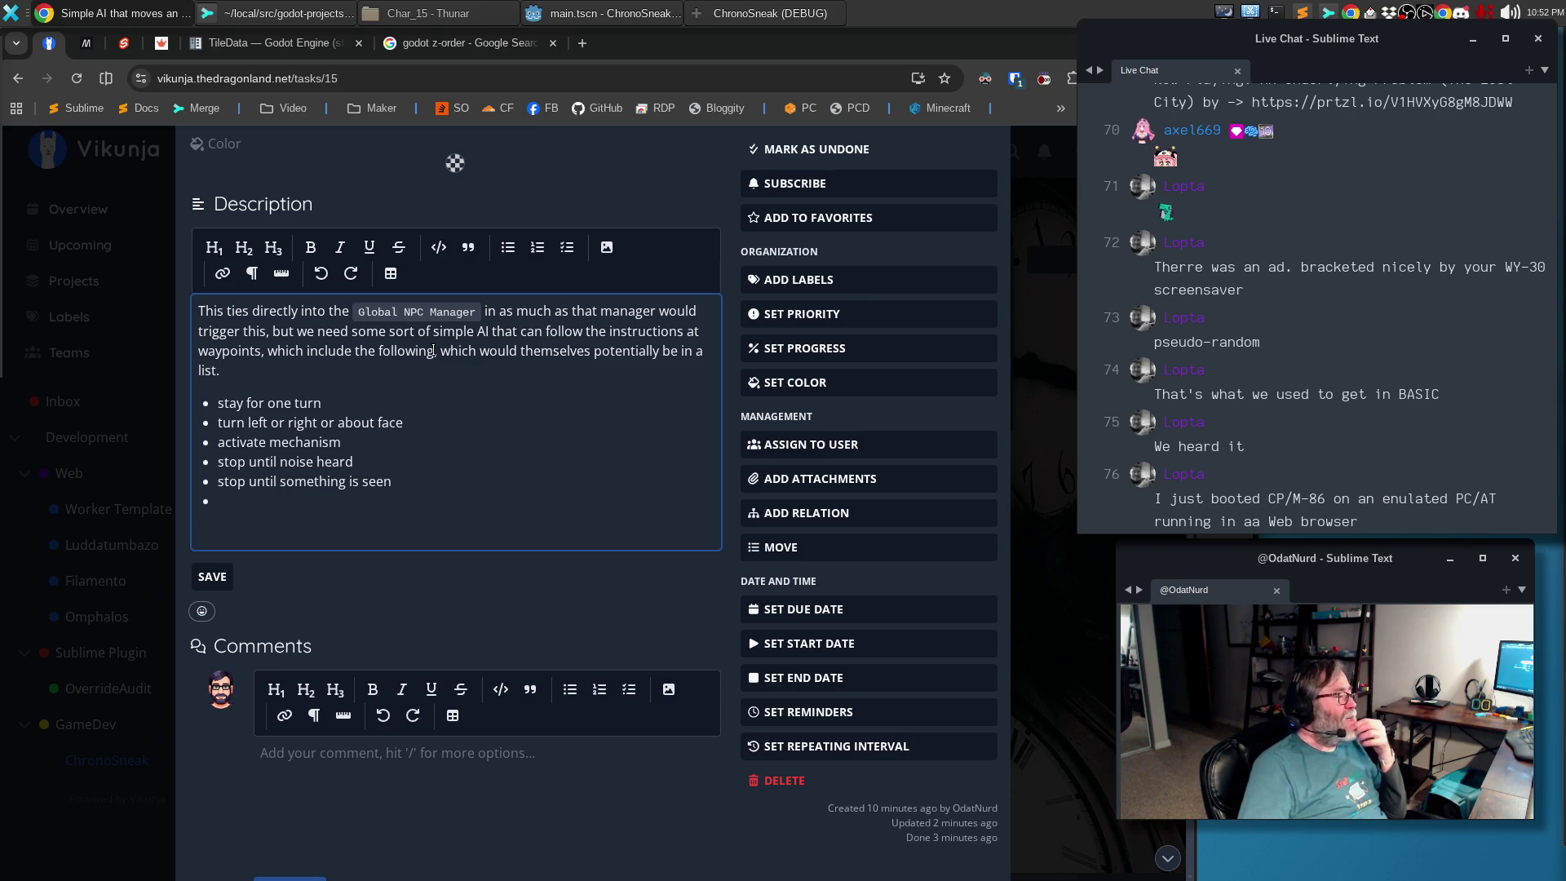
click(389, 454)
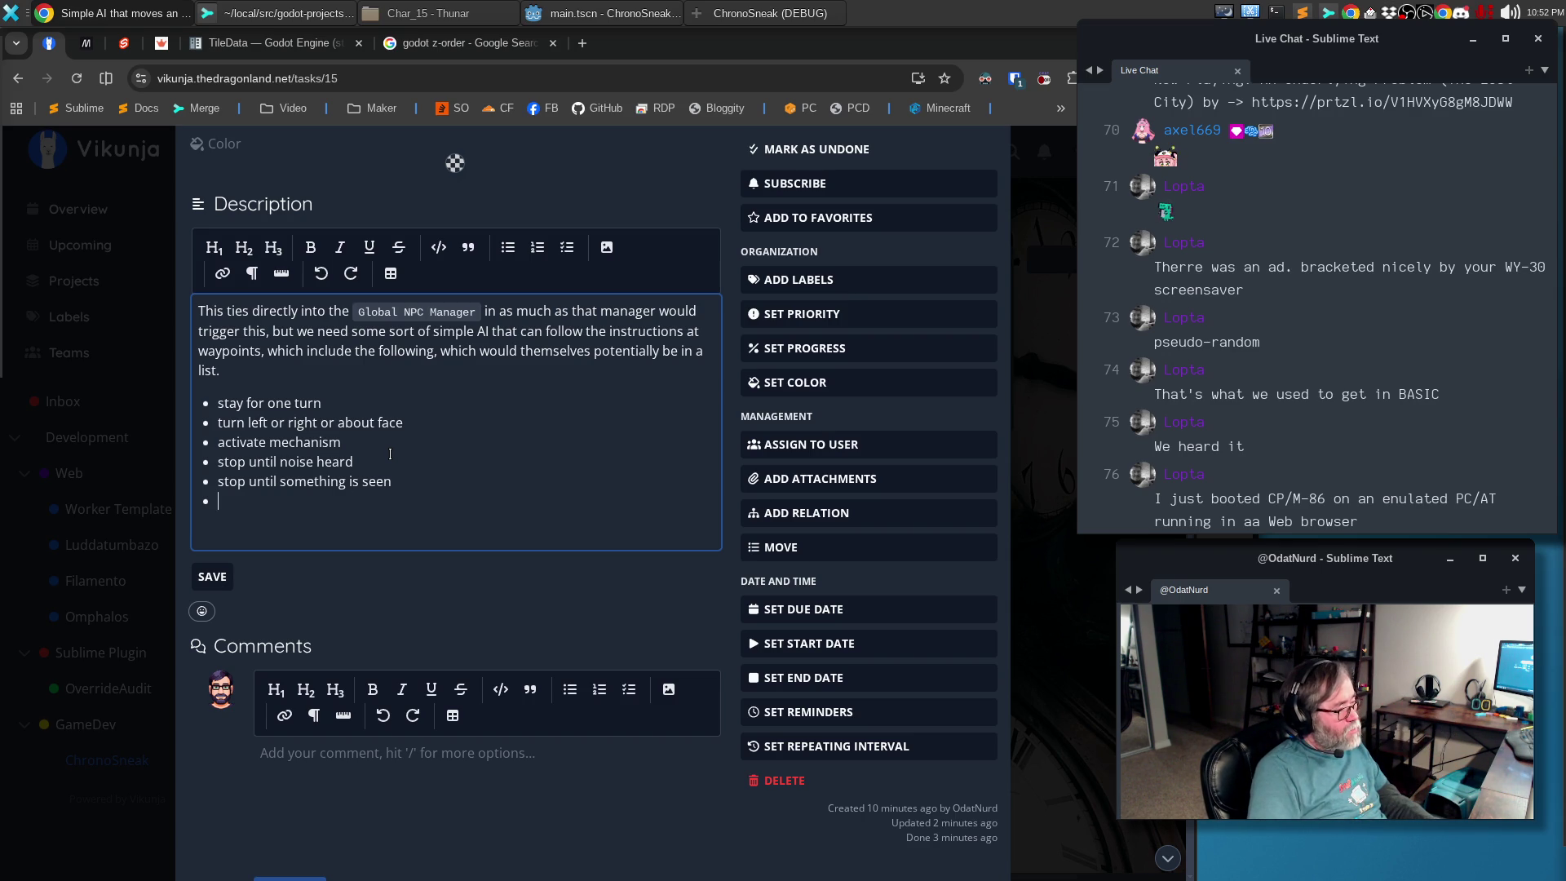
text((infers they would move to investigate))
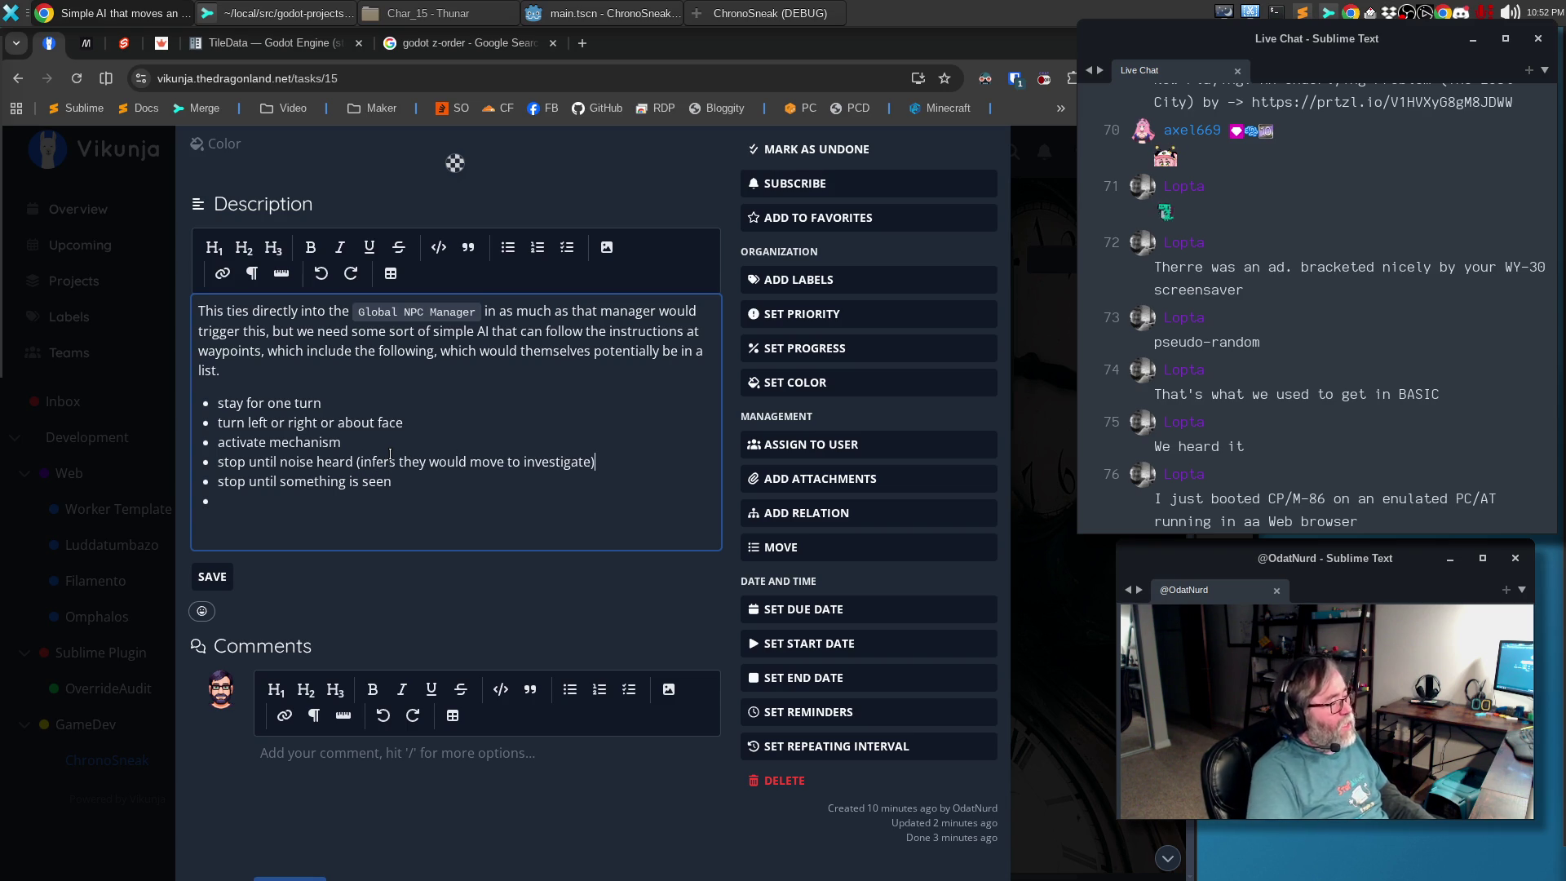
key(Down)
text(*()
text( (inde)
key(BackSpace)
key(BackSpace)
text(fers they would move )
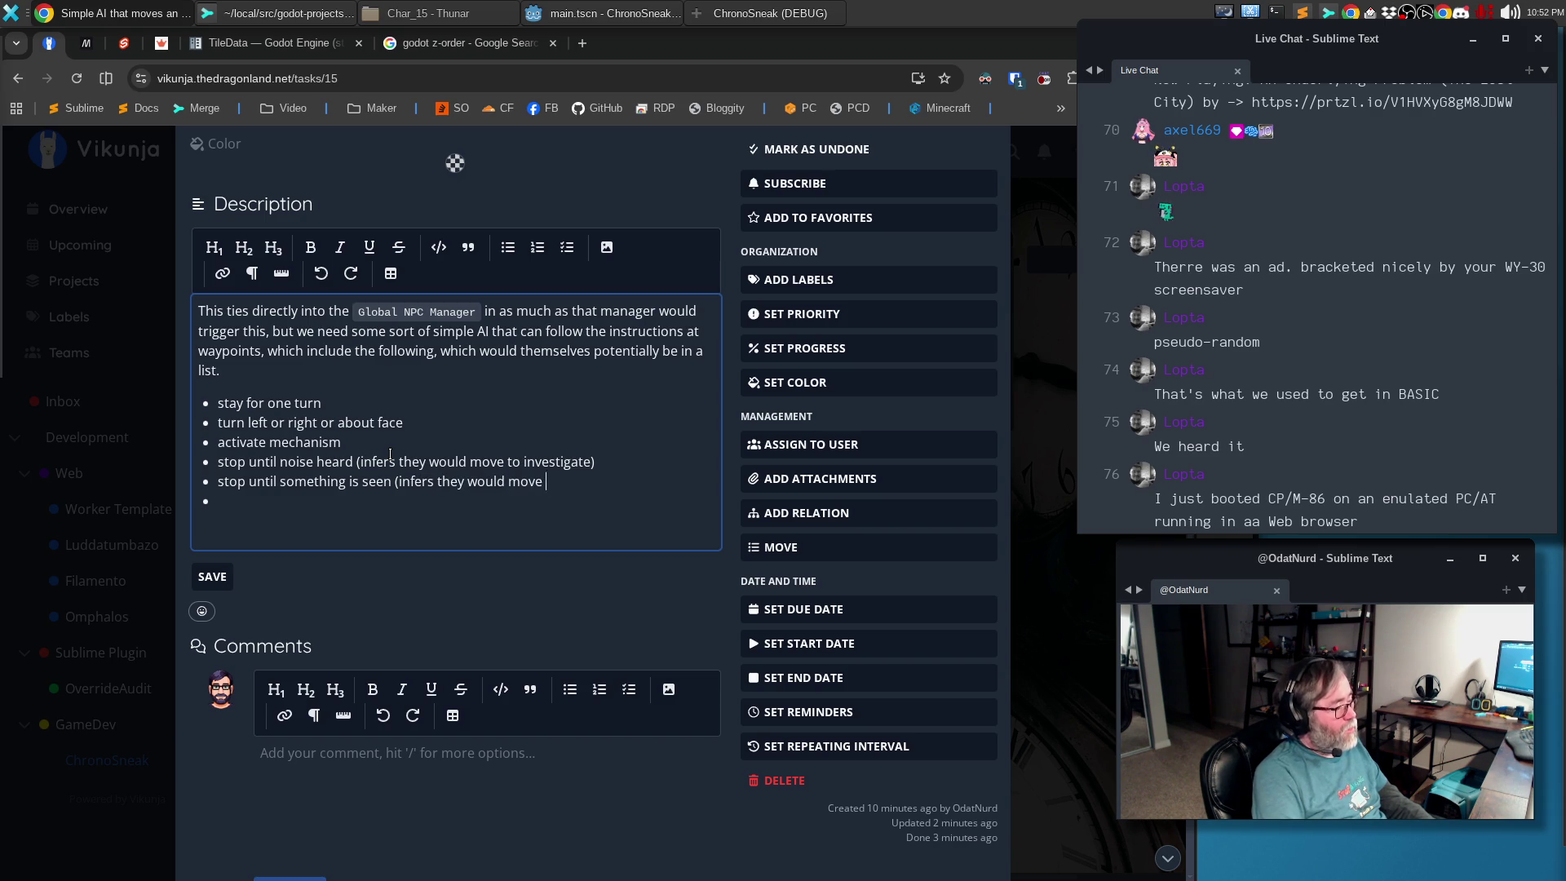
text(to investigate)
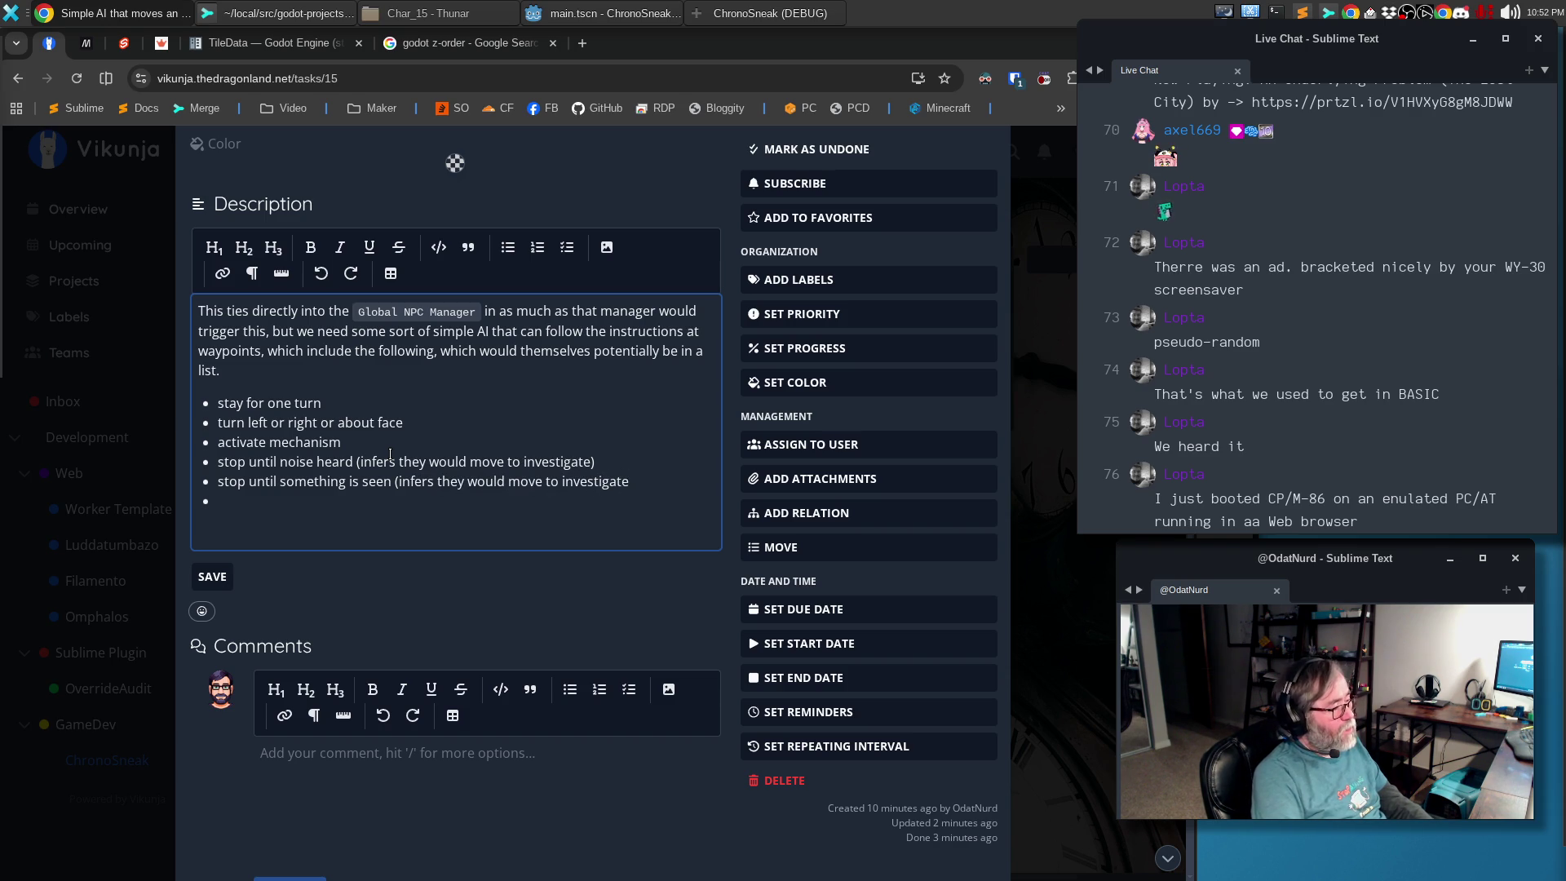
Add a final bullet about pathing toward a given waypoint via A* and save the description
key(Down)
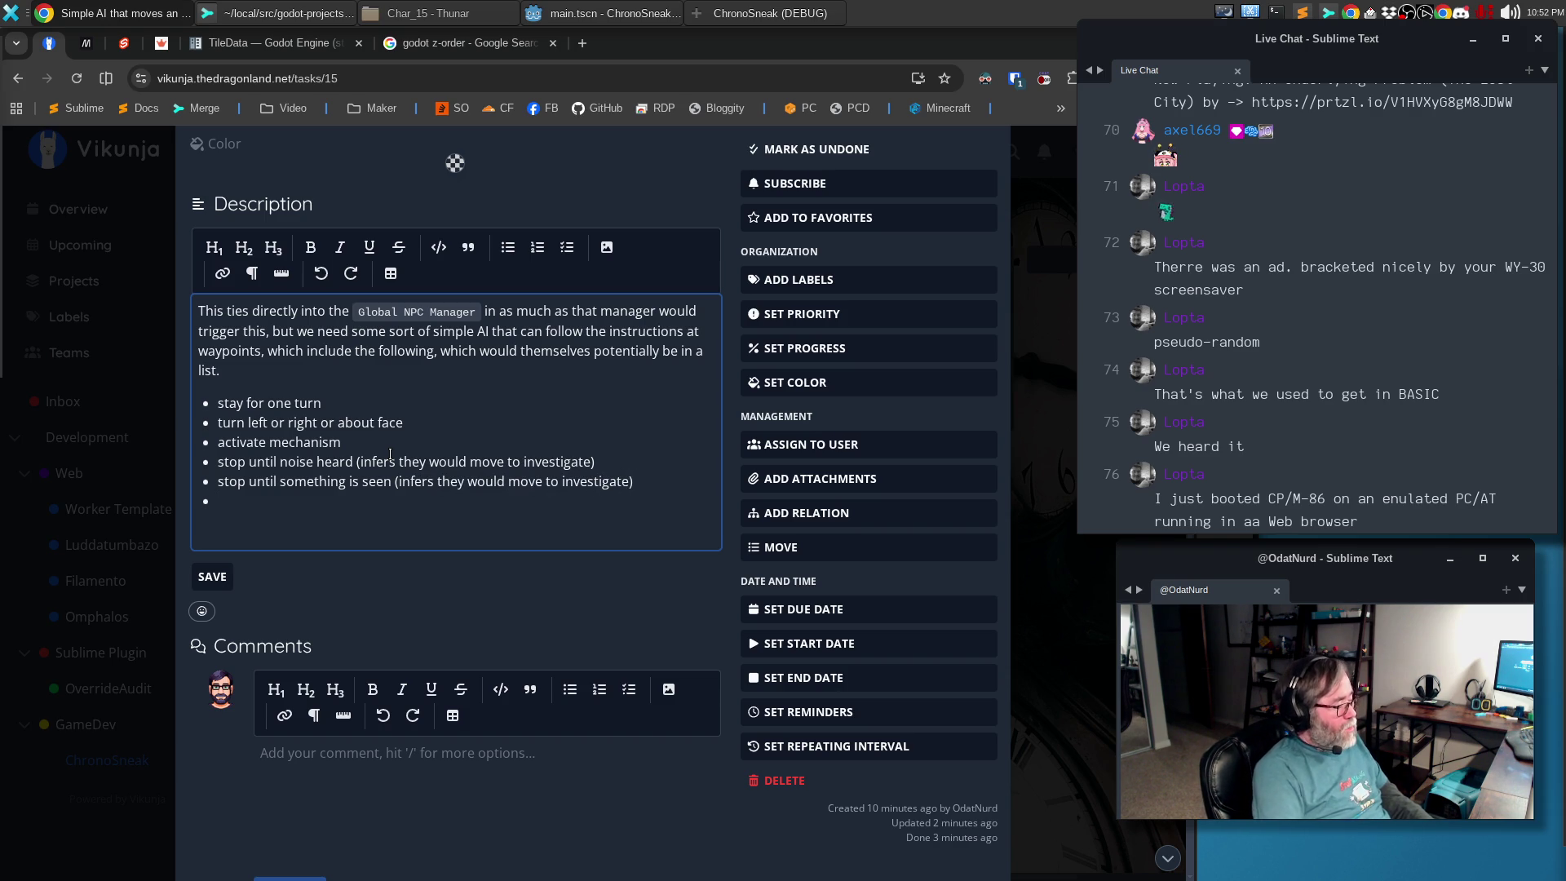
text(Start pathing towards a give)
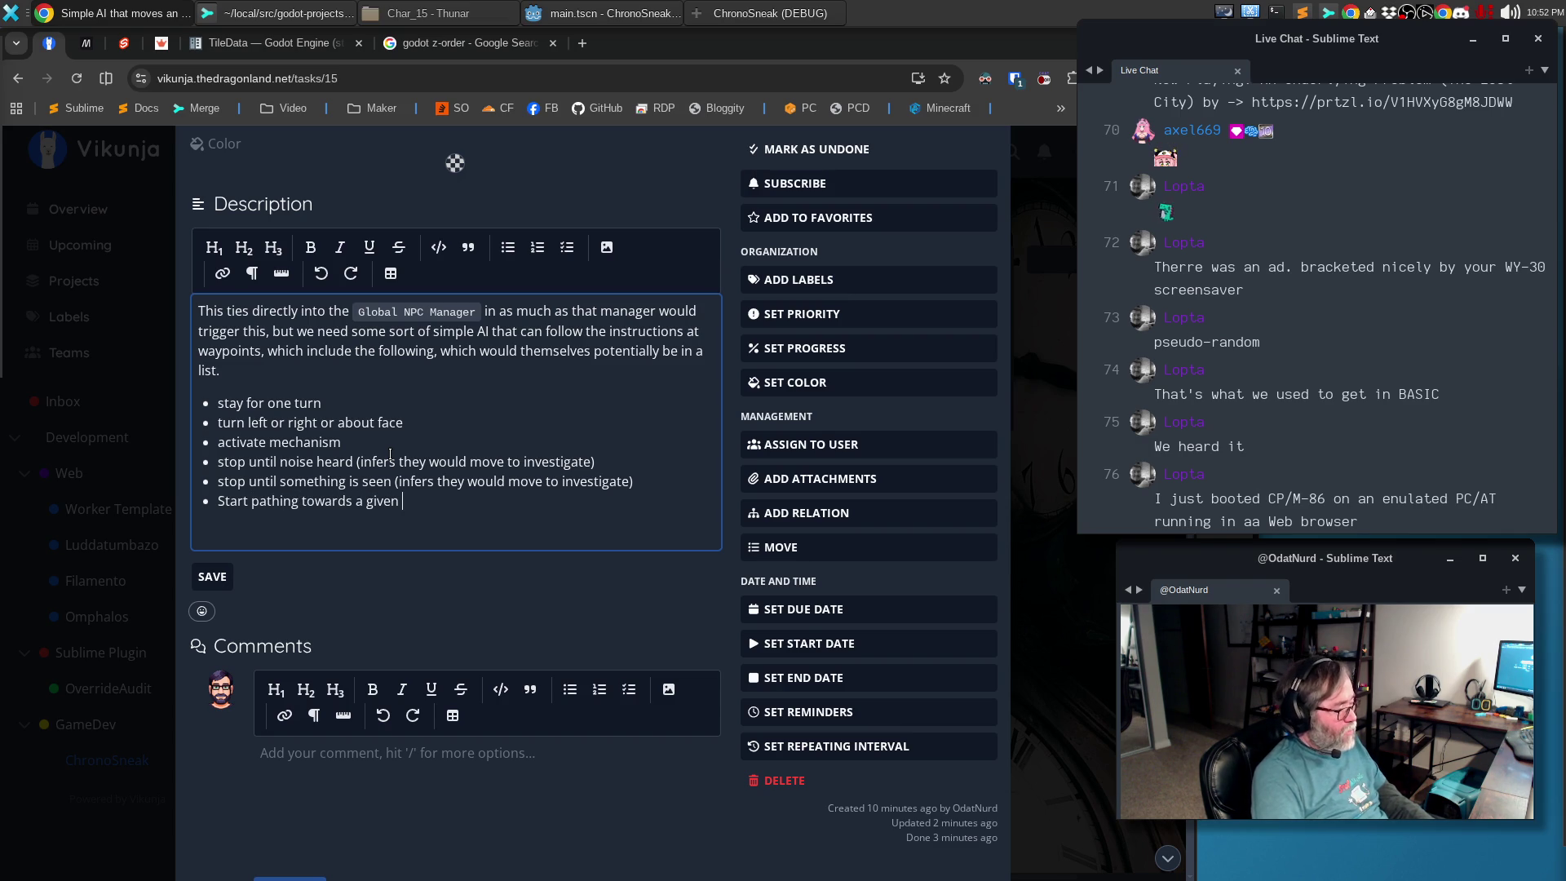
text(nt po)
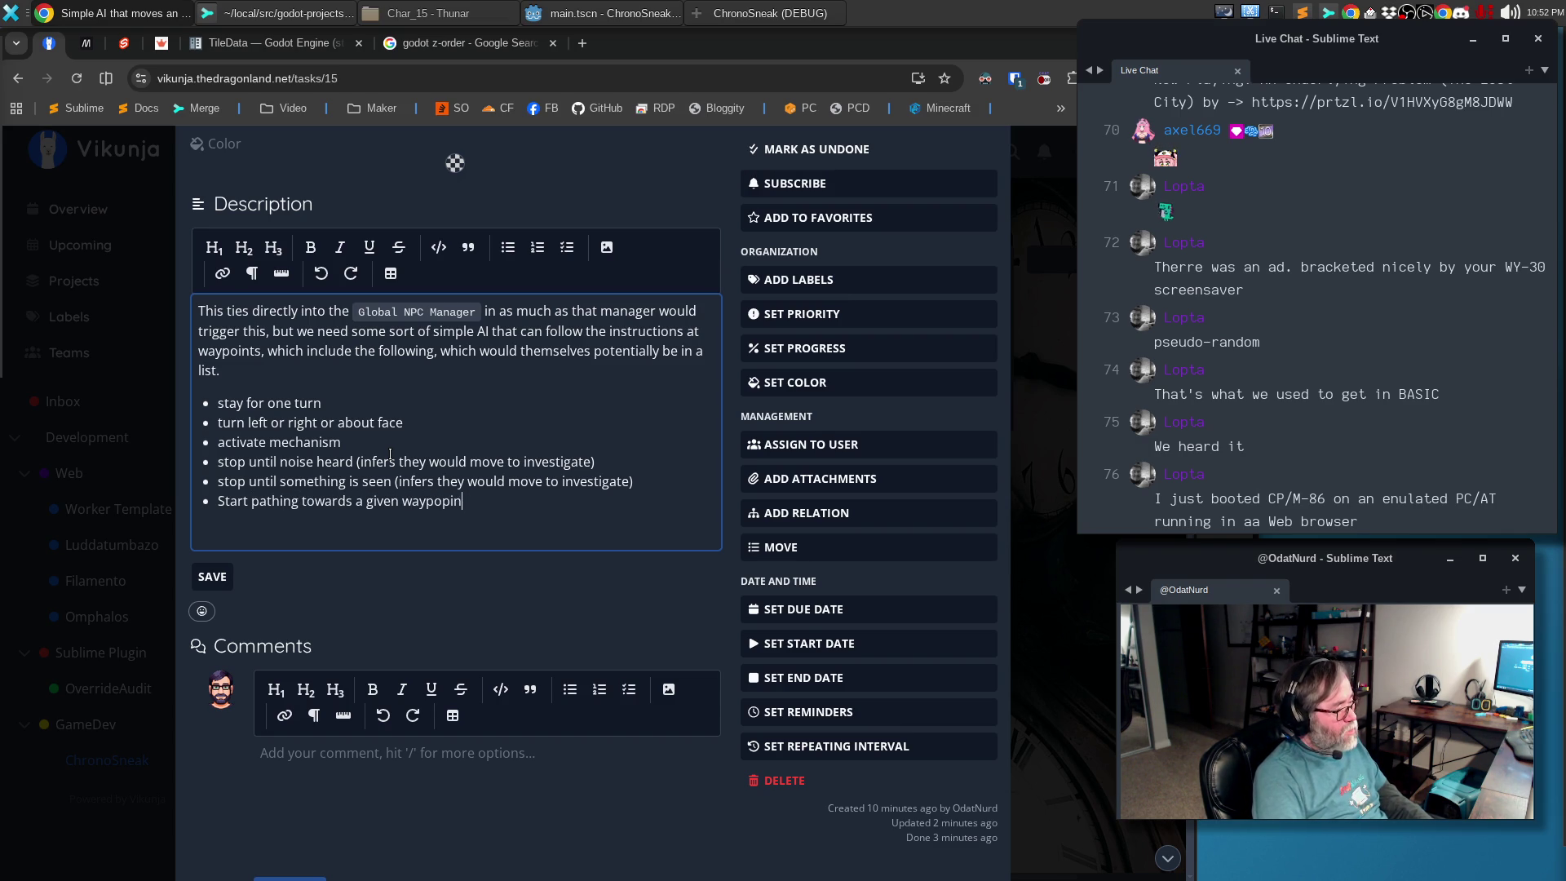
text(sition)
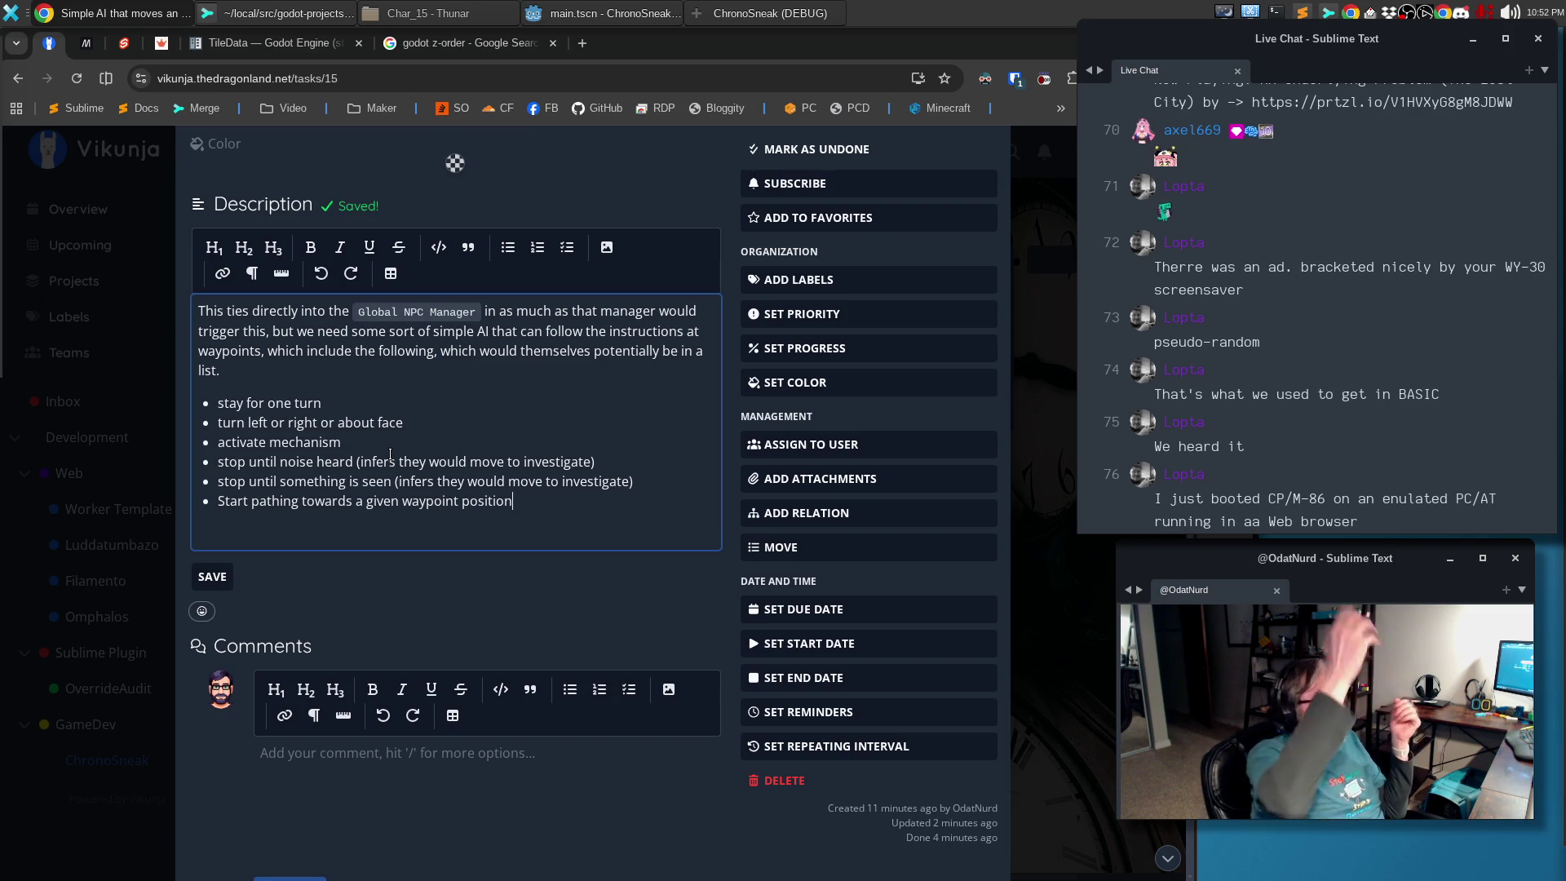
text((via A* or similar))
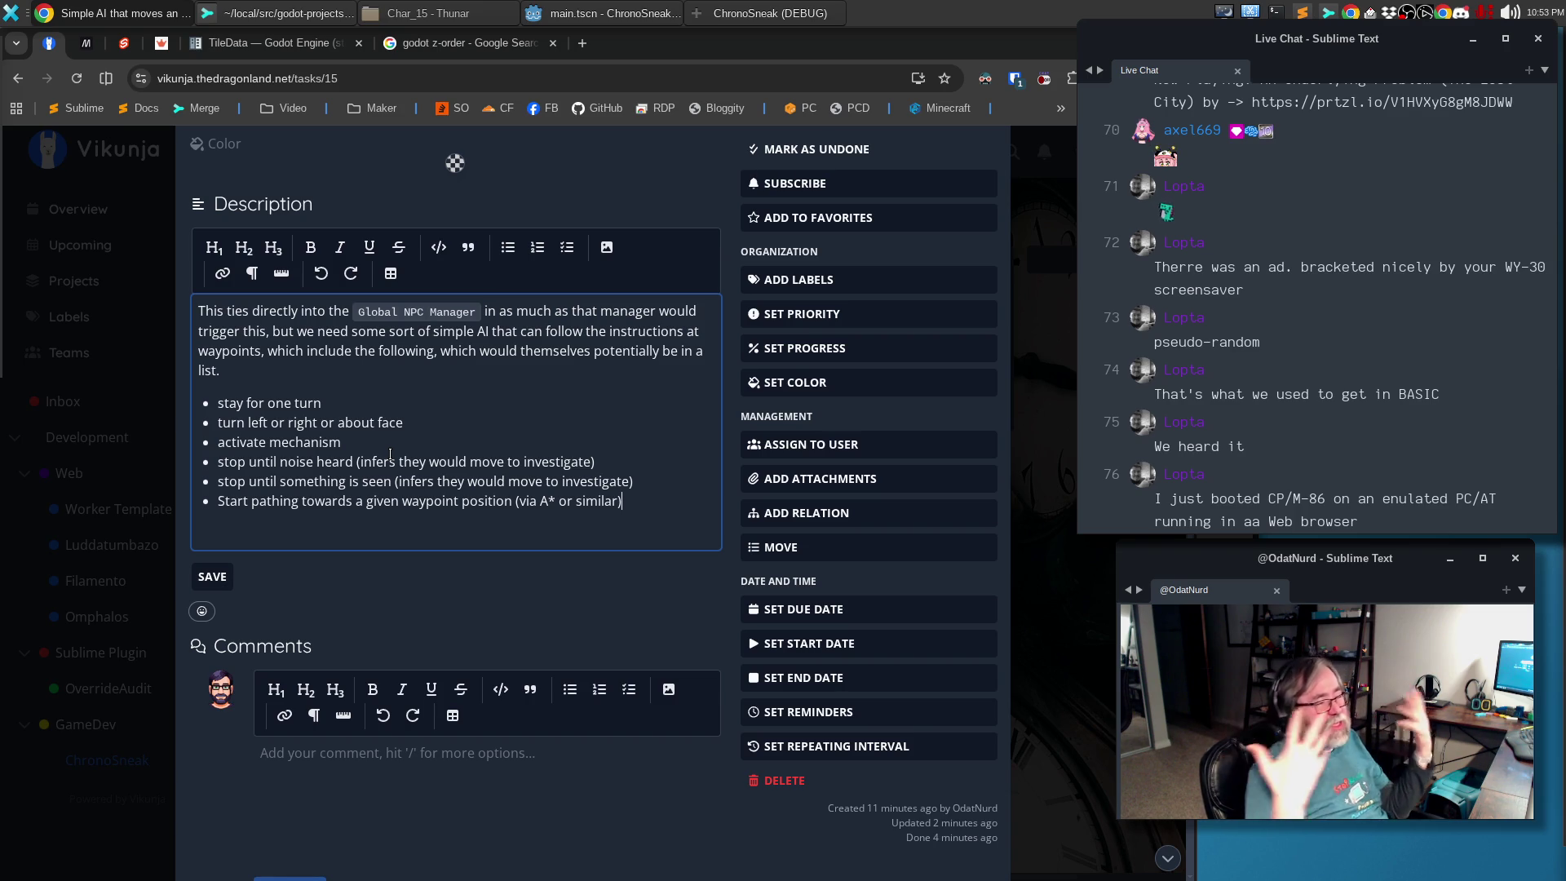
click(232, 576)
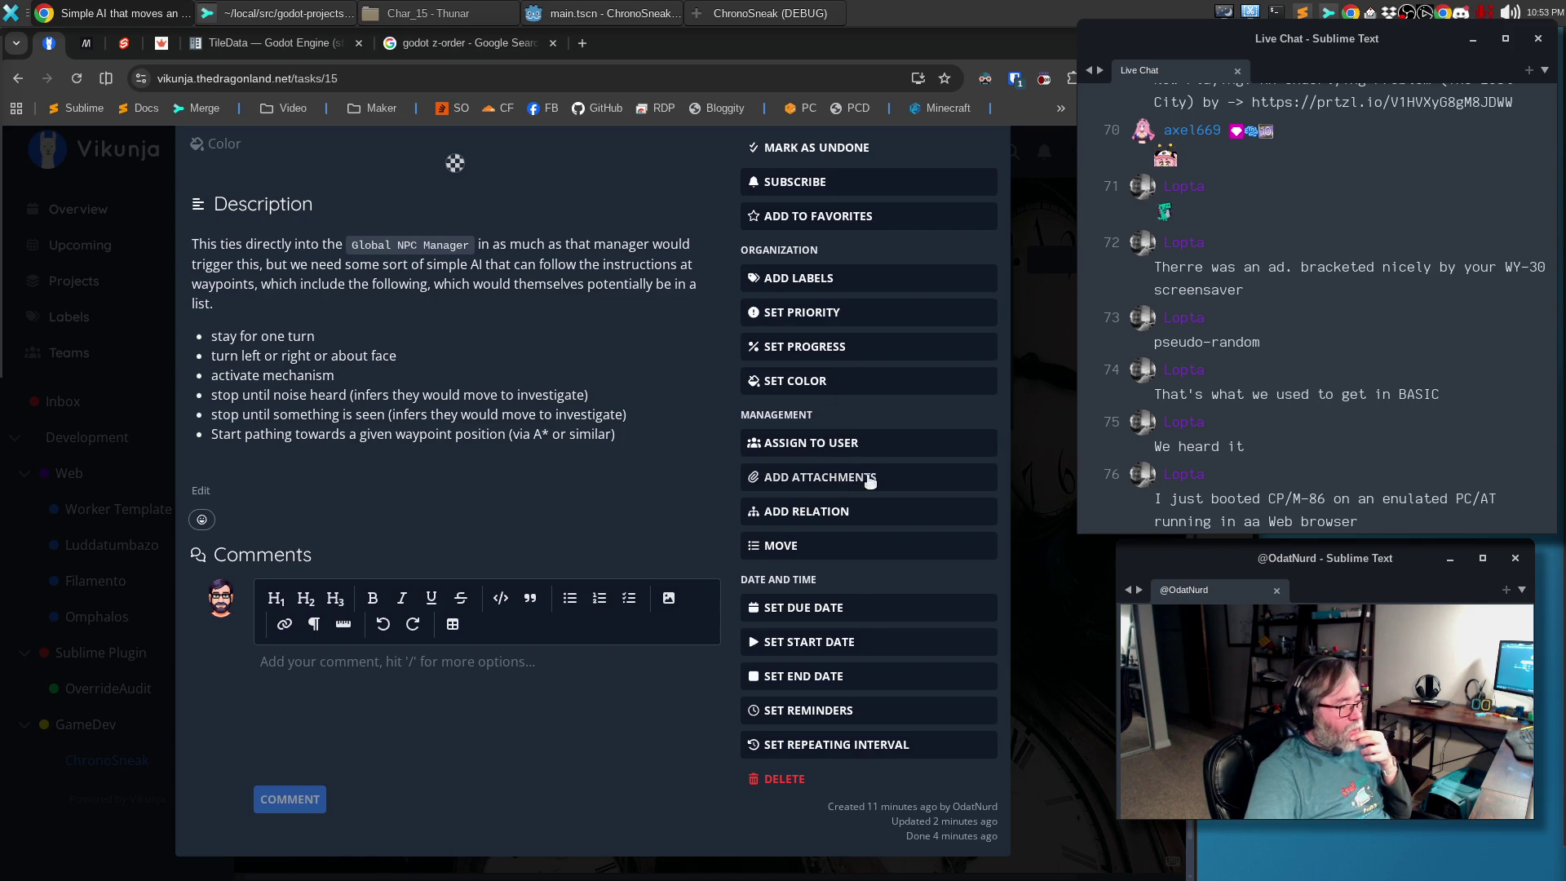
Choose Overall NPC manager as a related task for task #3 and return to the Kanban board
click(764, 519)
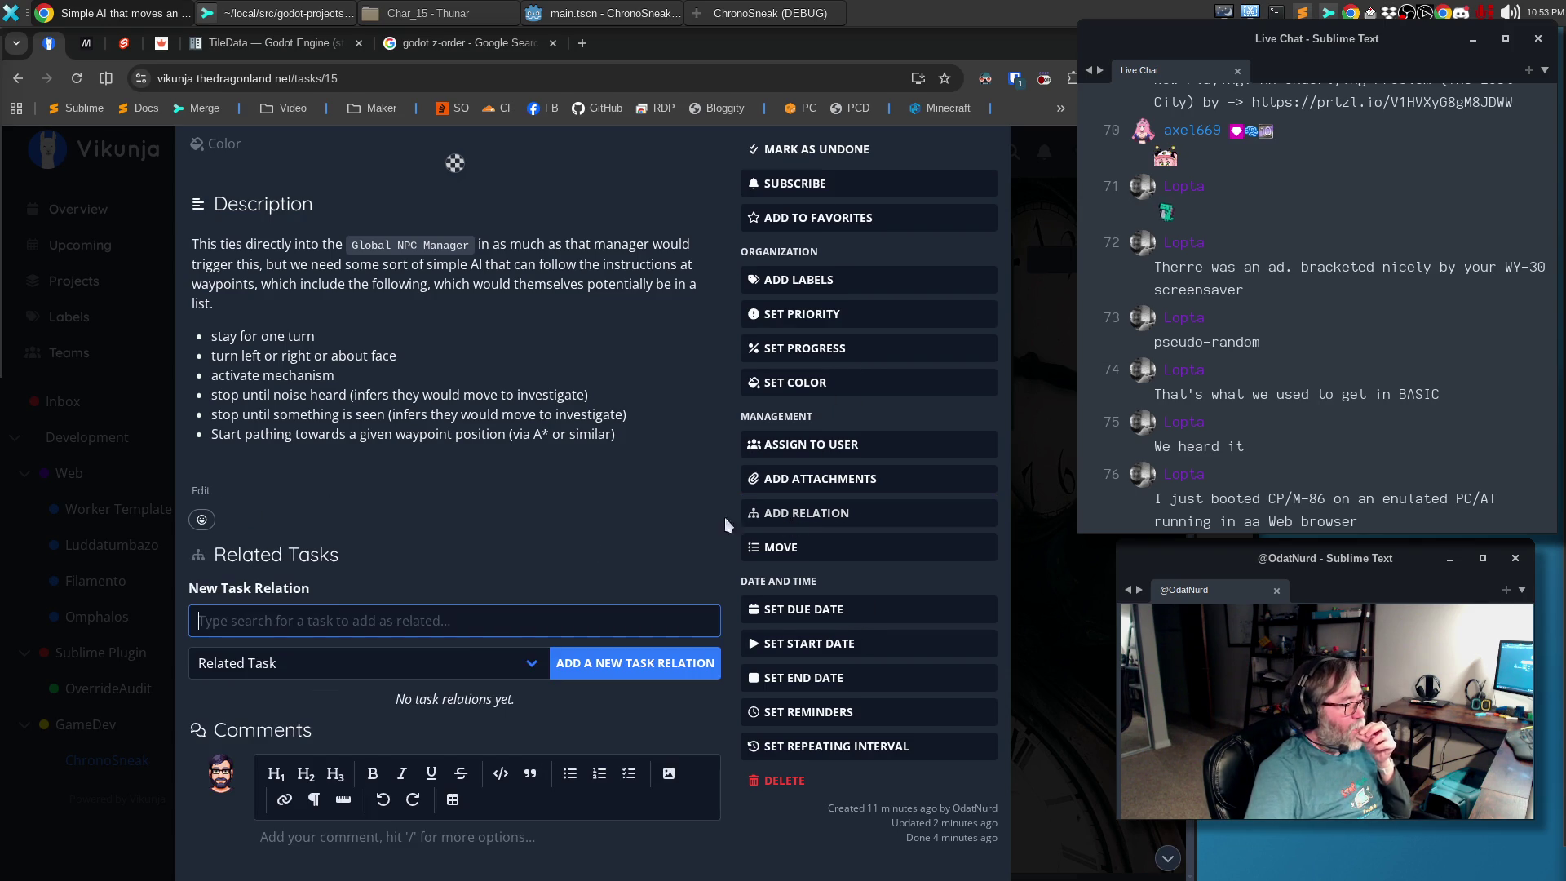
text(Overall)
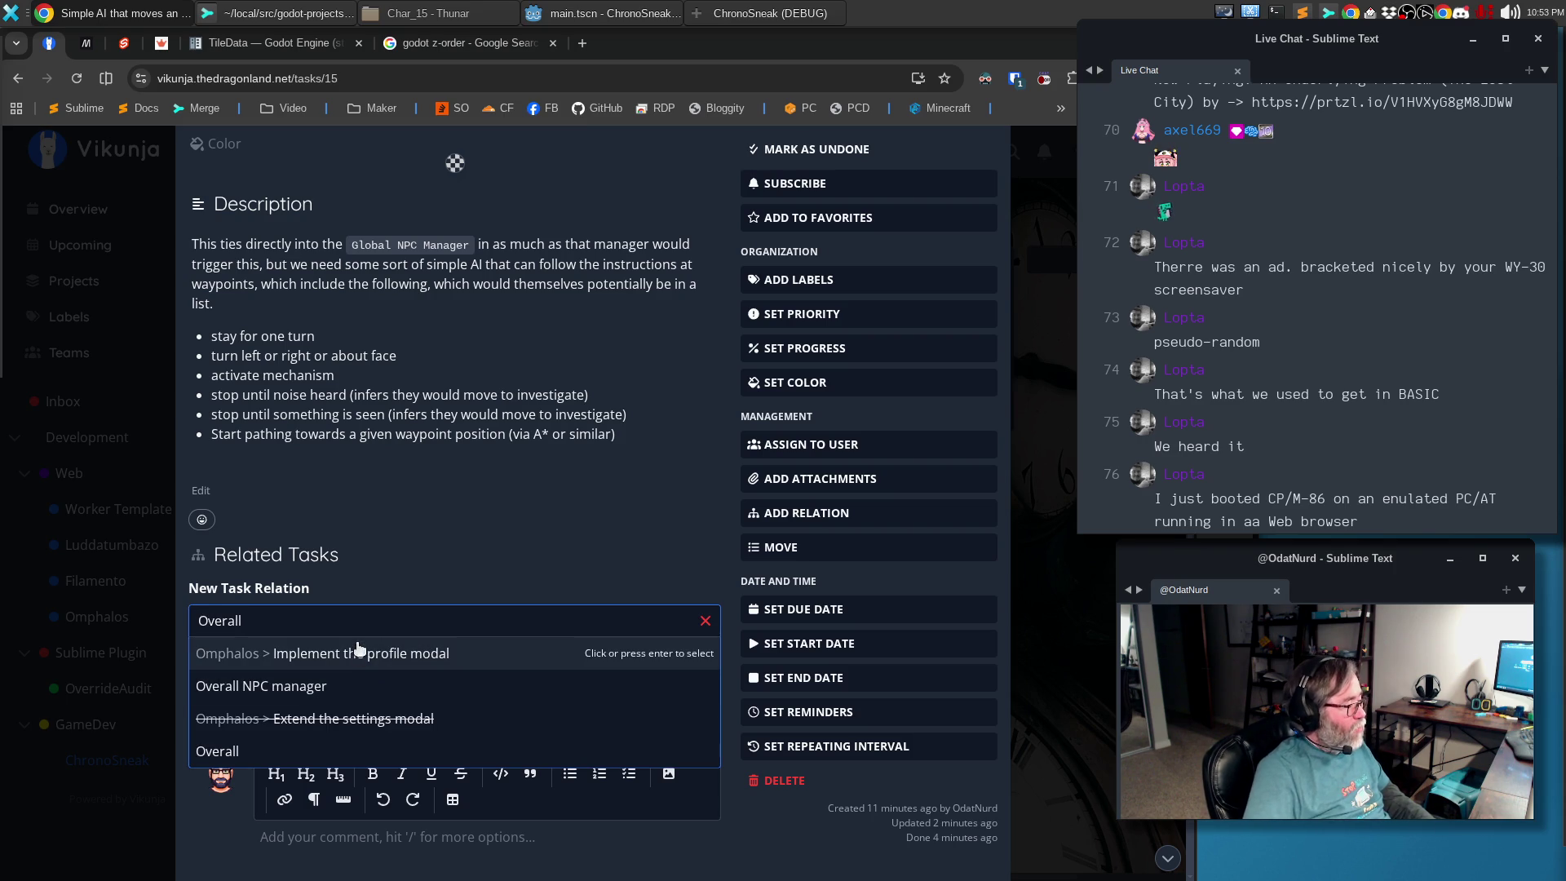
click(293, 687)
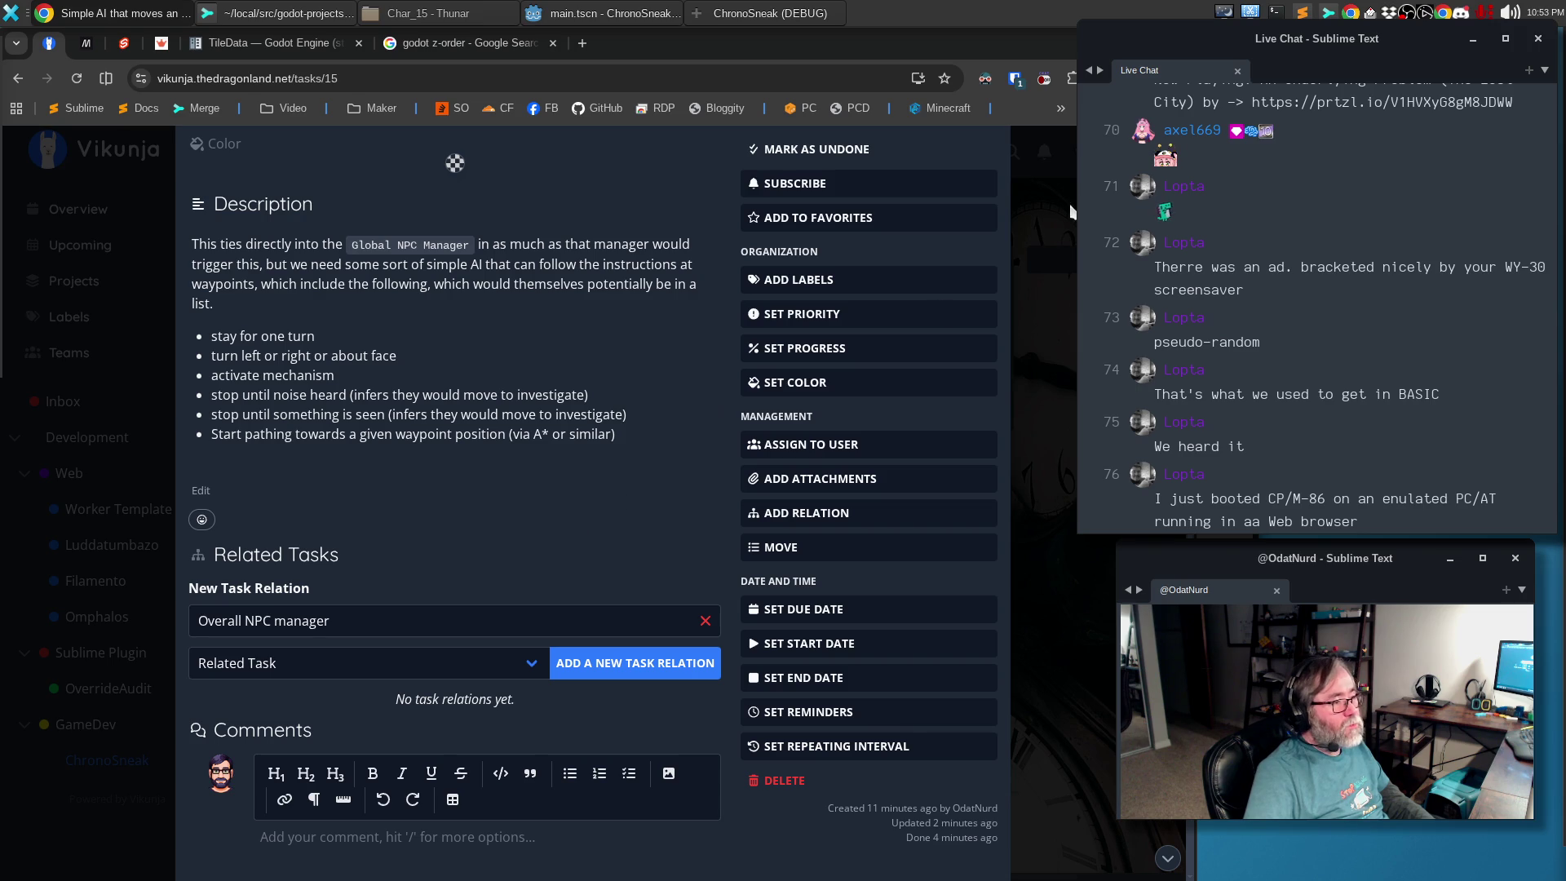
key(Escape)
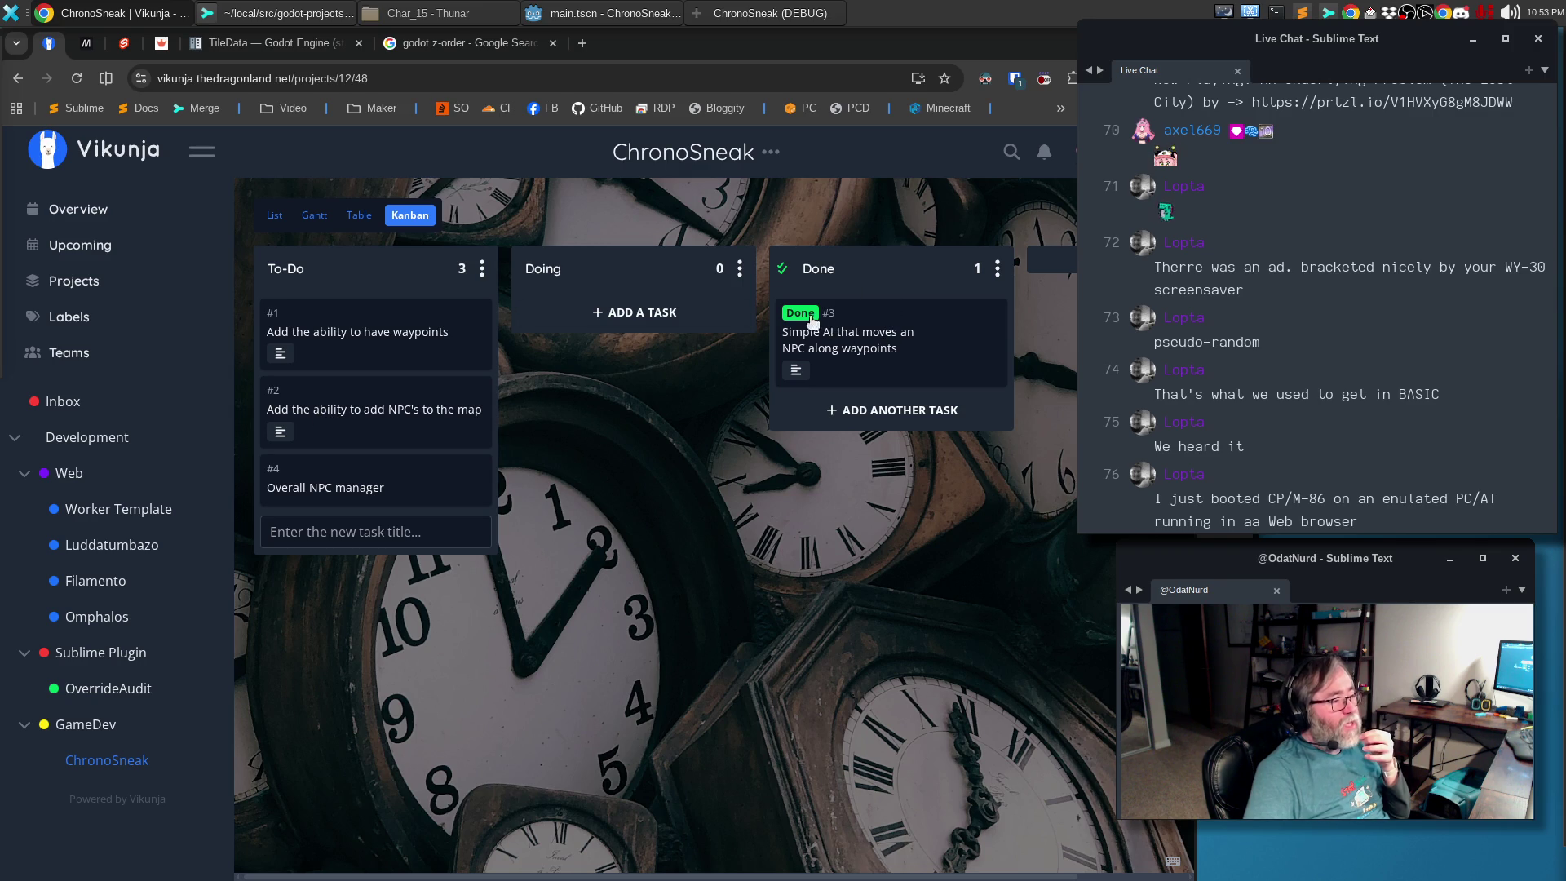
Drag task #3 from Done back to To-Do and add Overall NPC manager as its related task
mouse_move(857, 349)
mouse_down()
mouse_move(352, 456)
mouse_move(354, 498)
mouse_up()
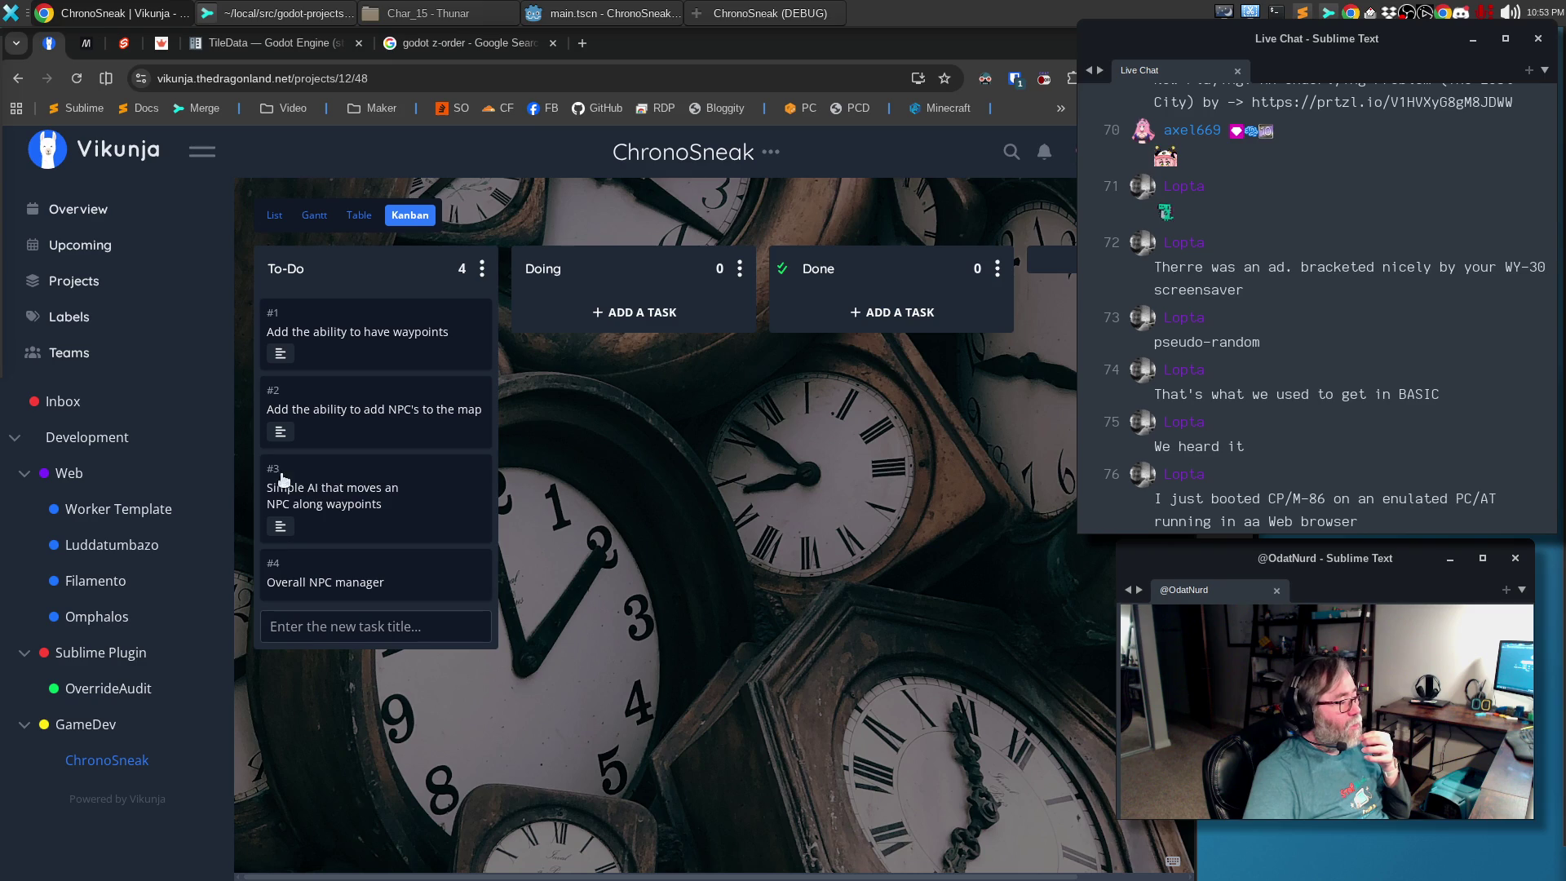
click(331, 489)
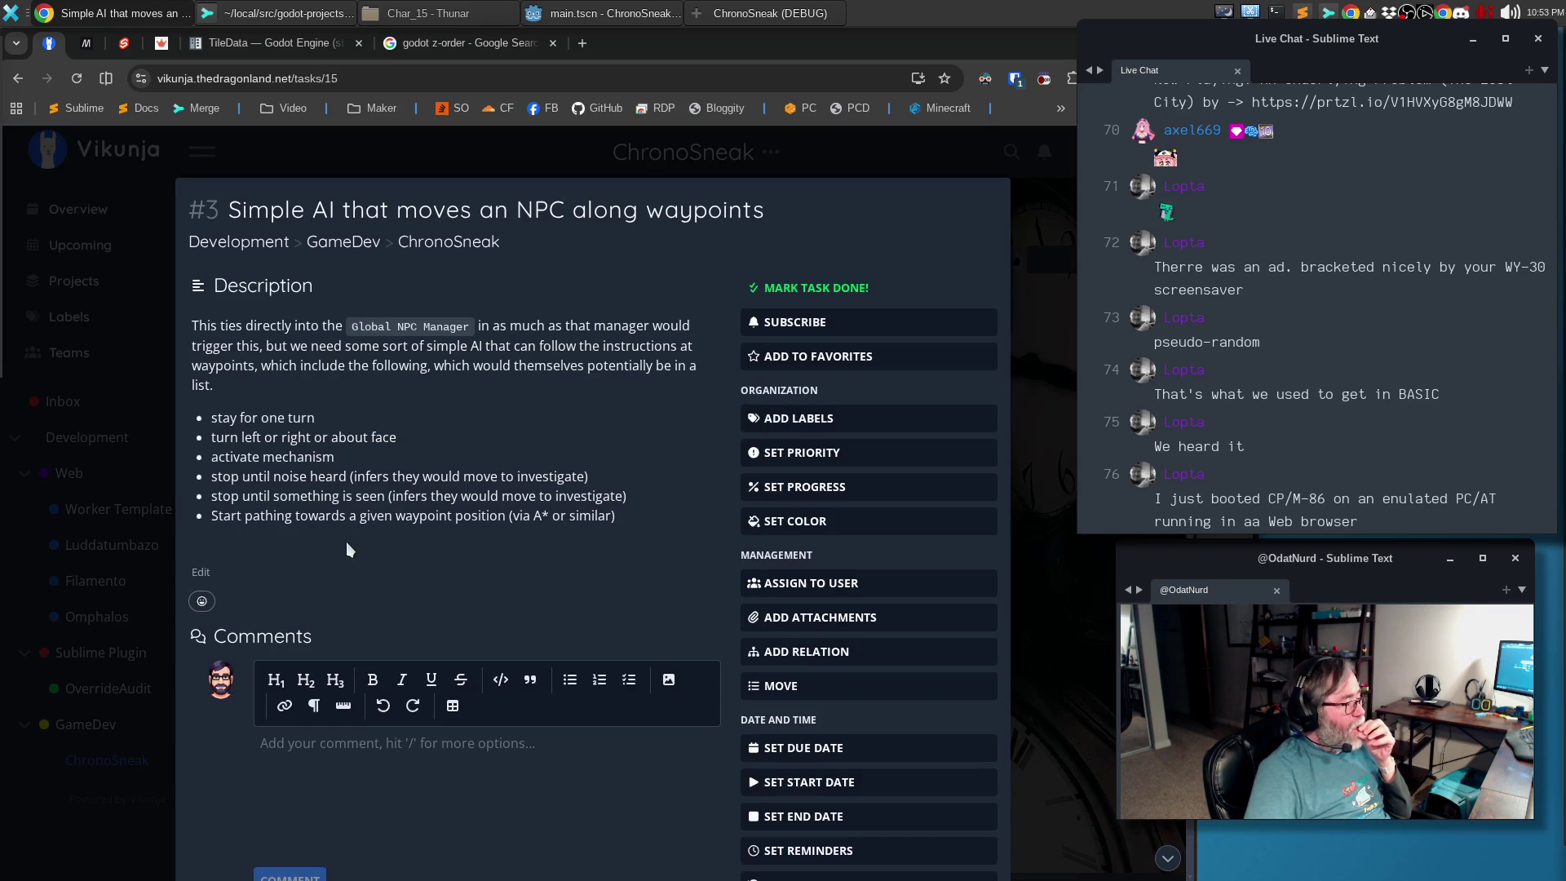
click(833, 652)
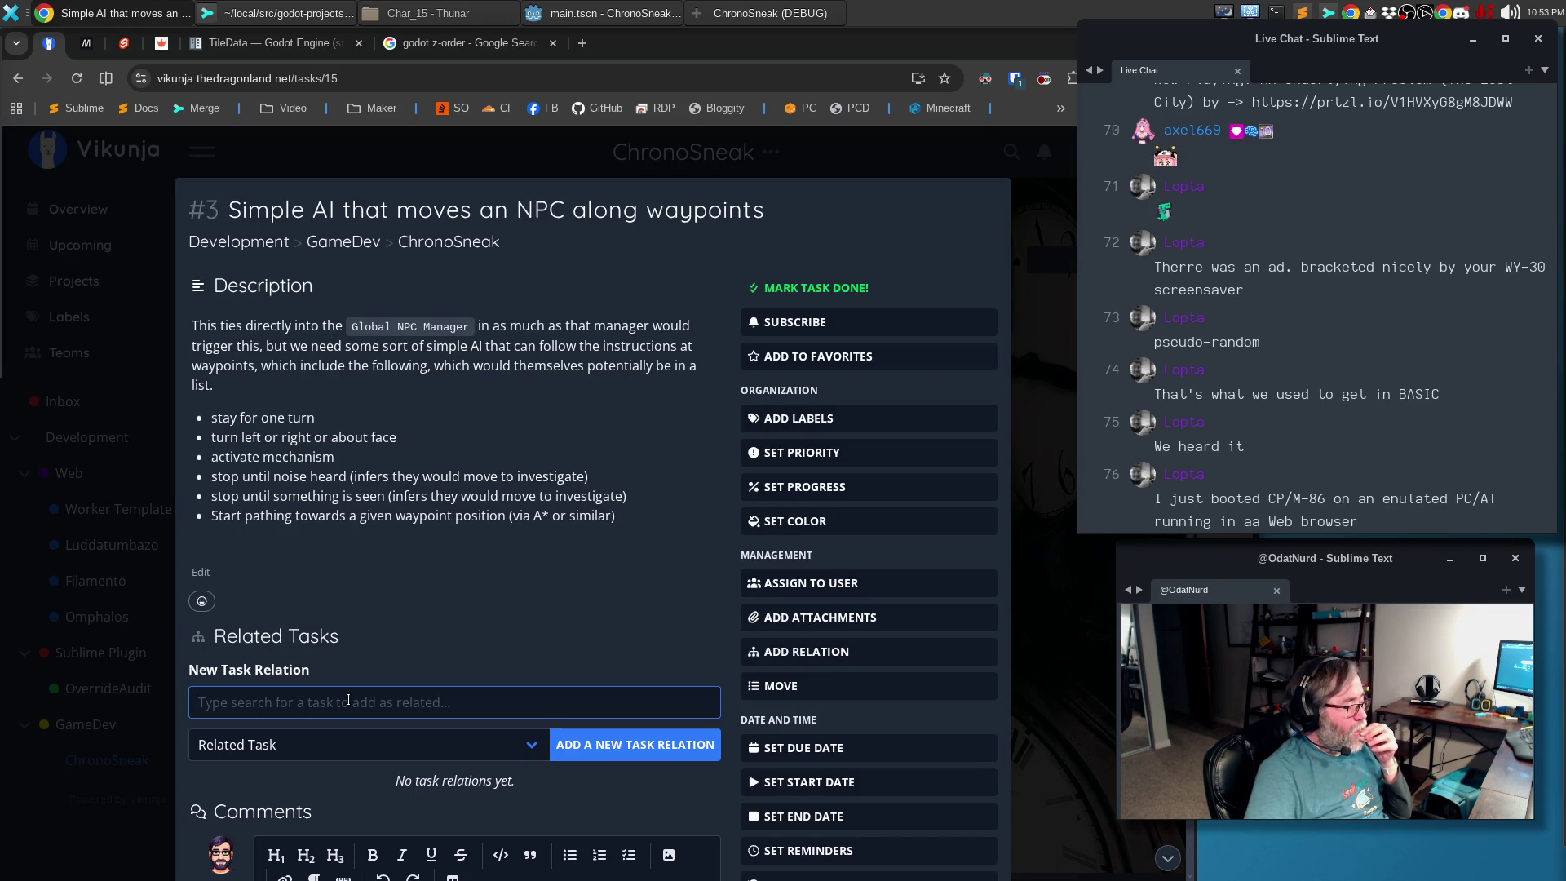
text(Overall)
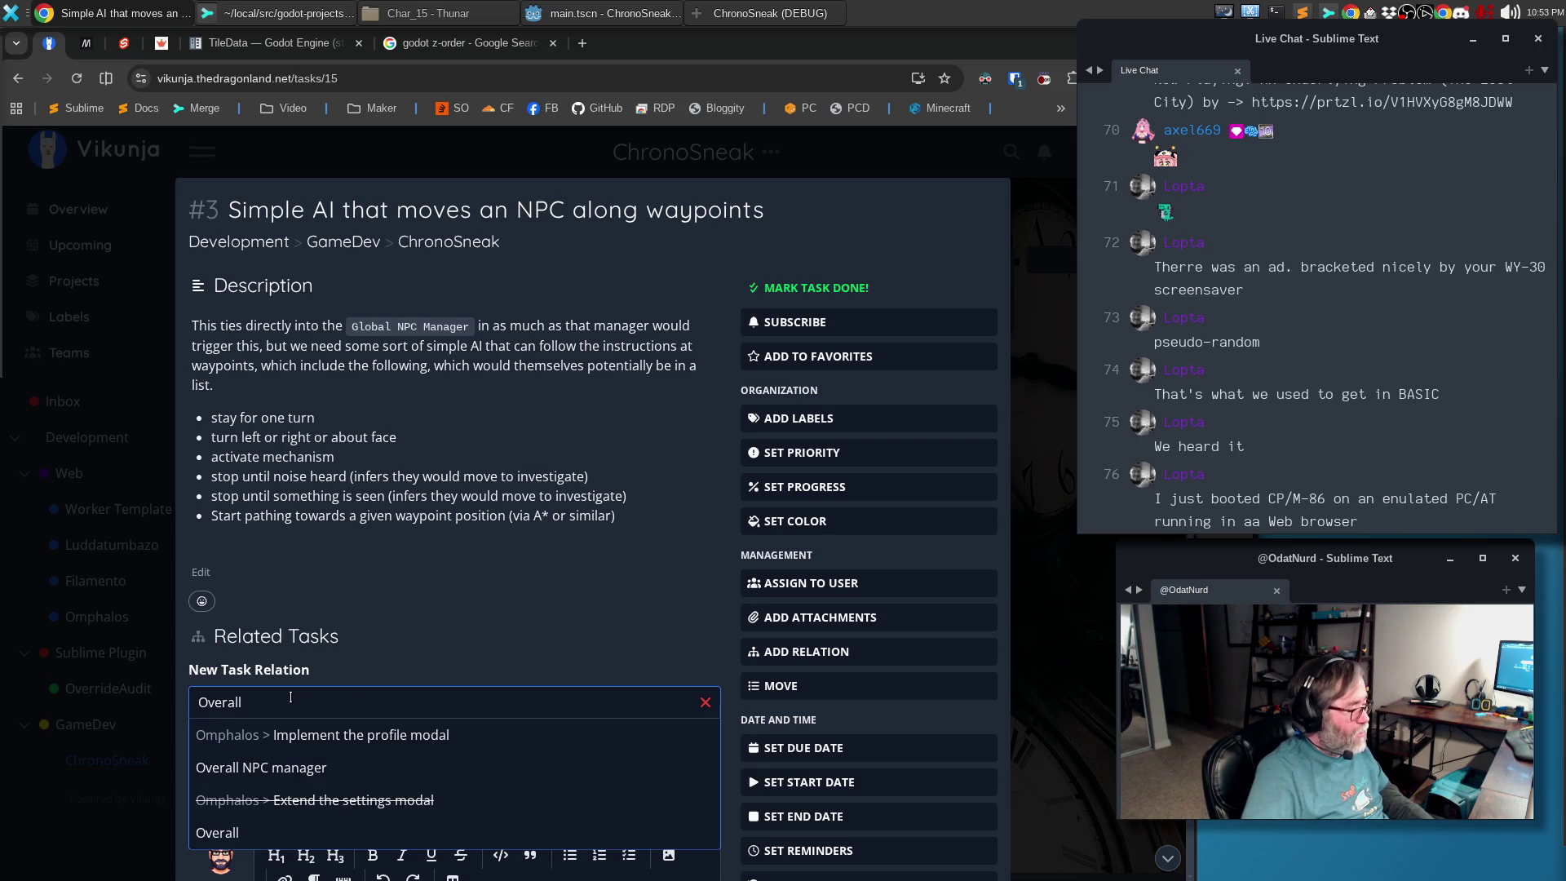
click(301, 763)
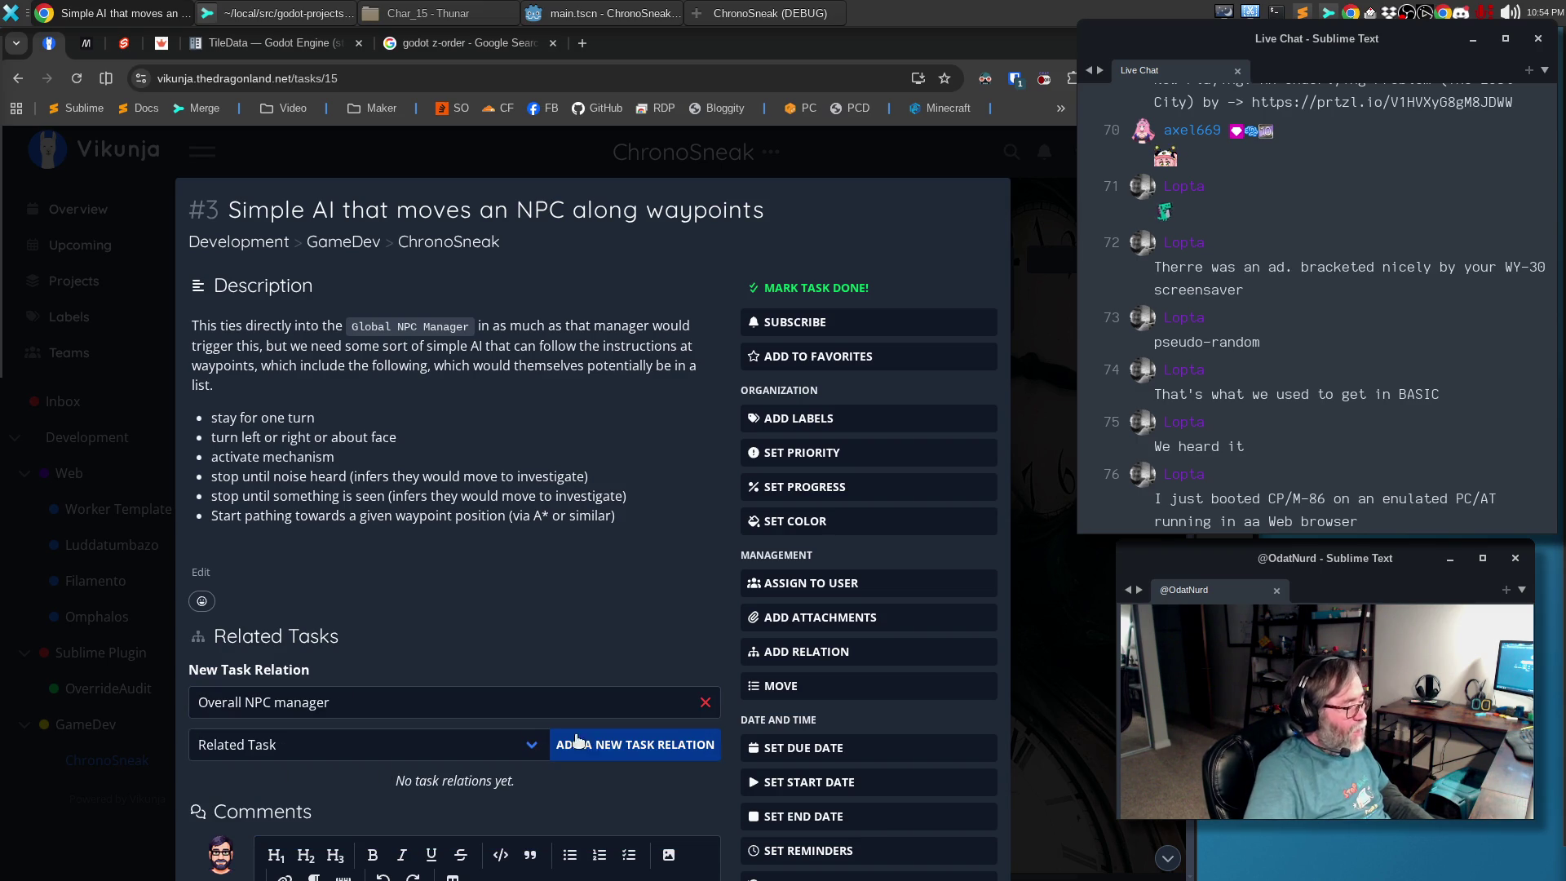
click(613, 754)
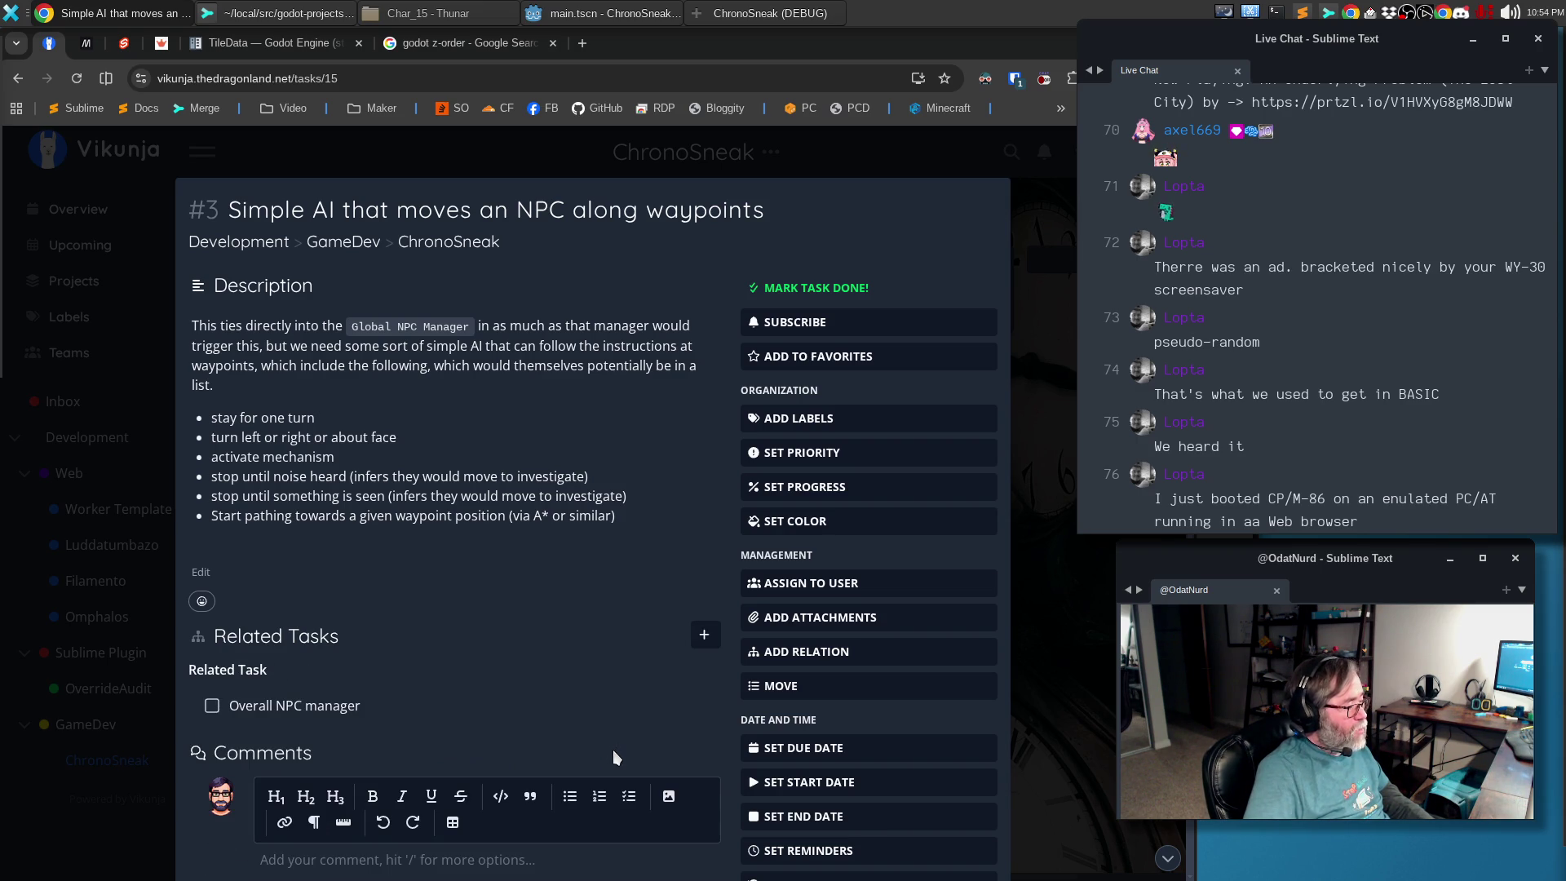
key(Escape)
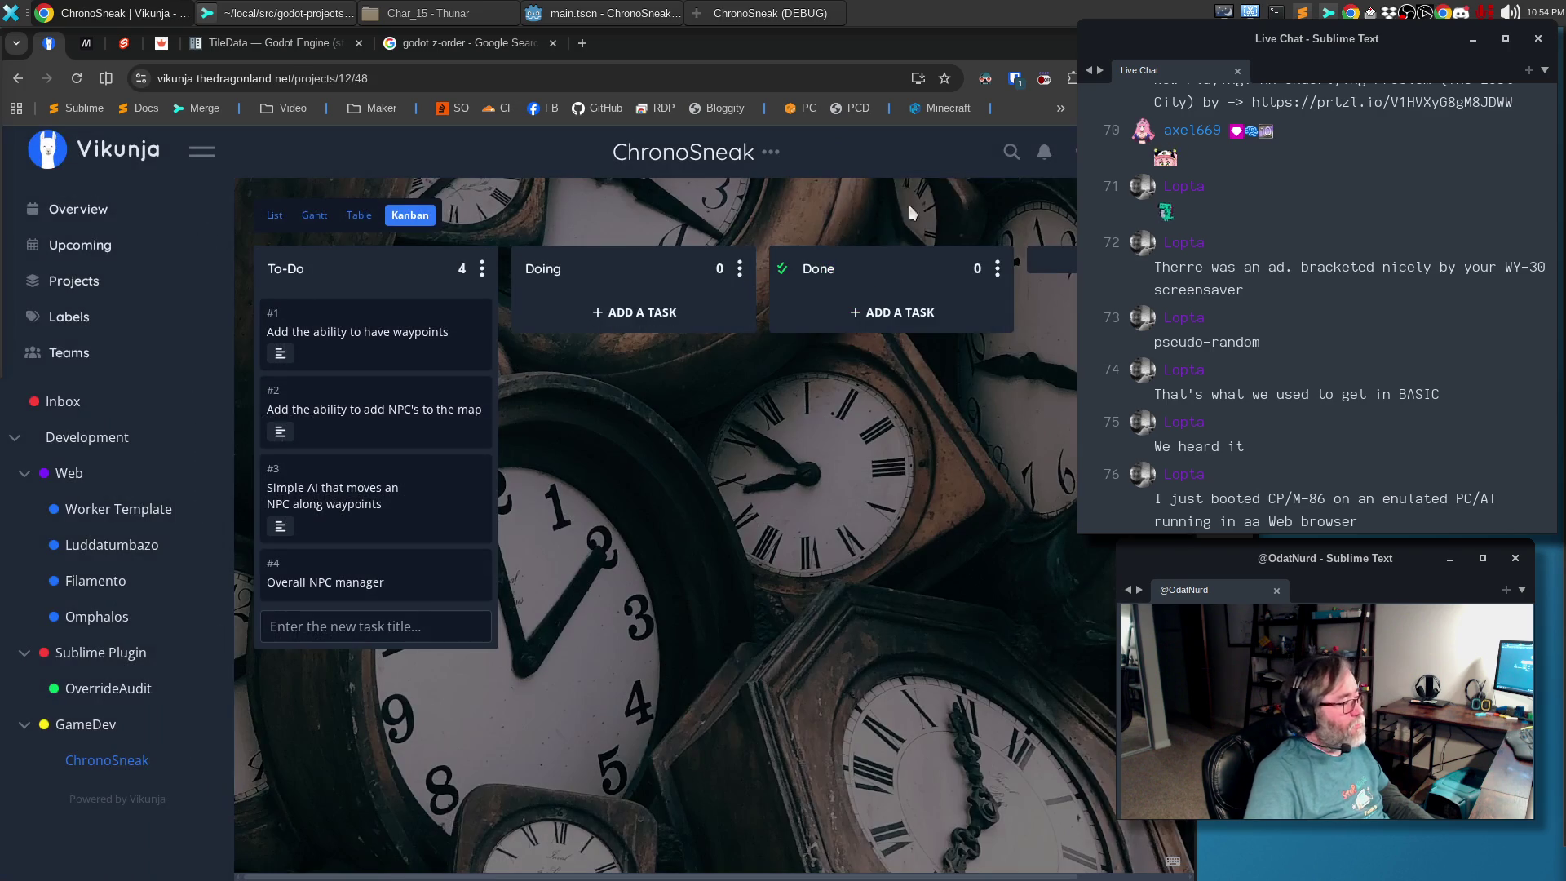
Glance at task #1, then open task #4 Overall NPC manager and place the cursor in its empty description
click(363, 340)
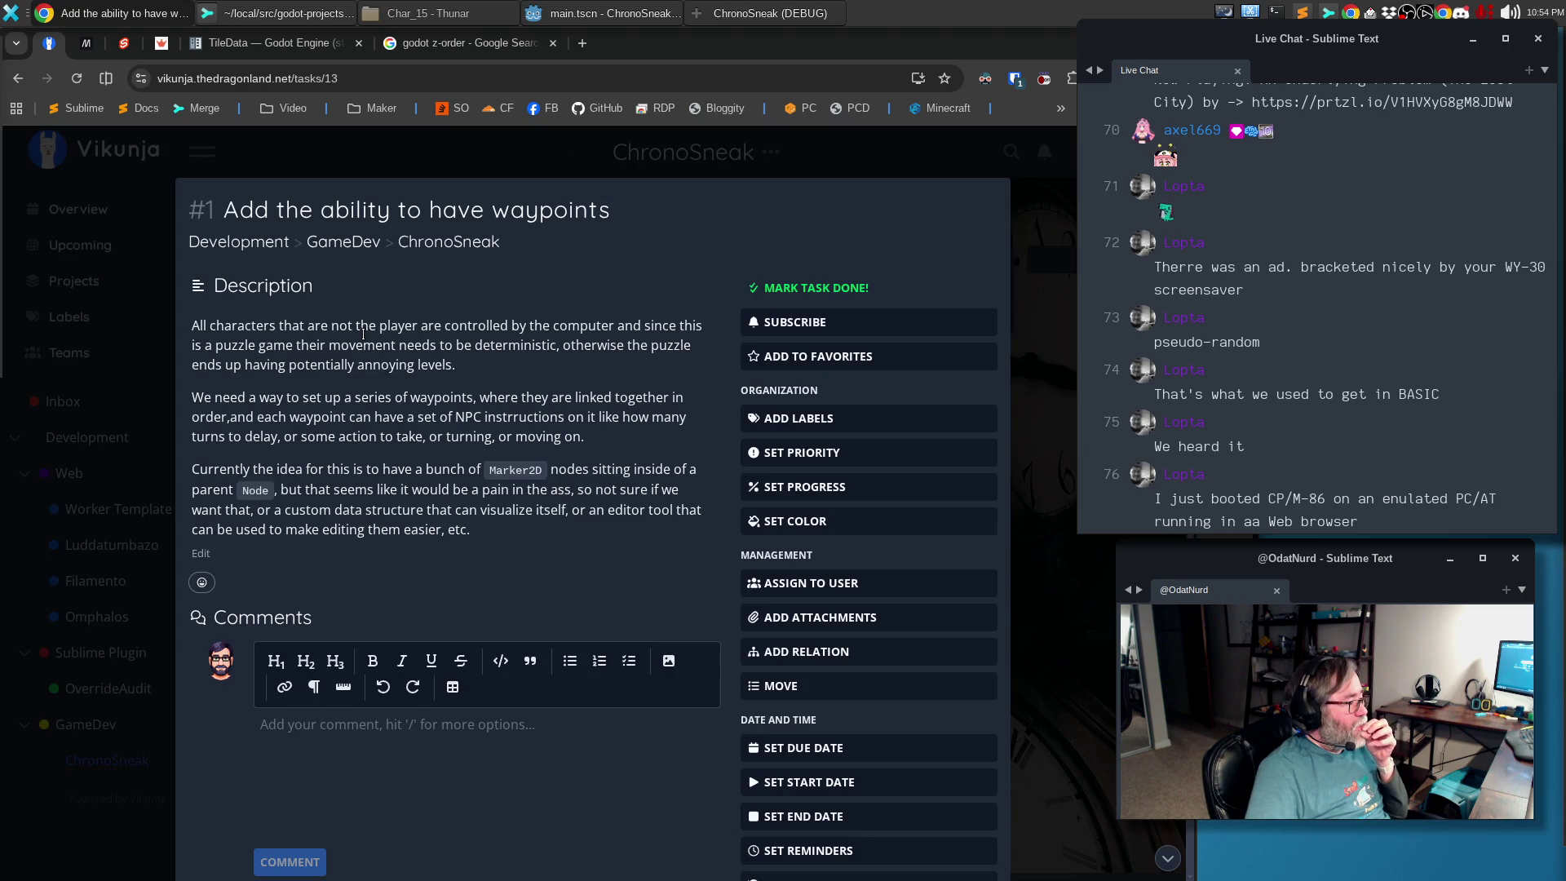
key(Escape)
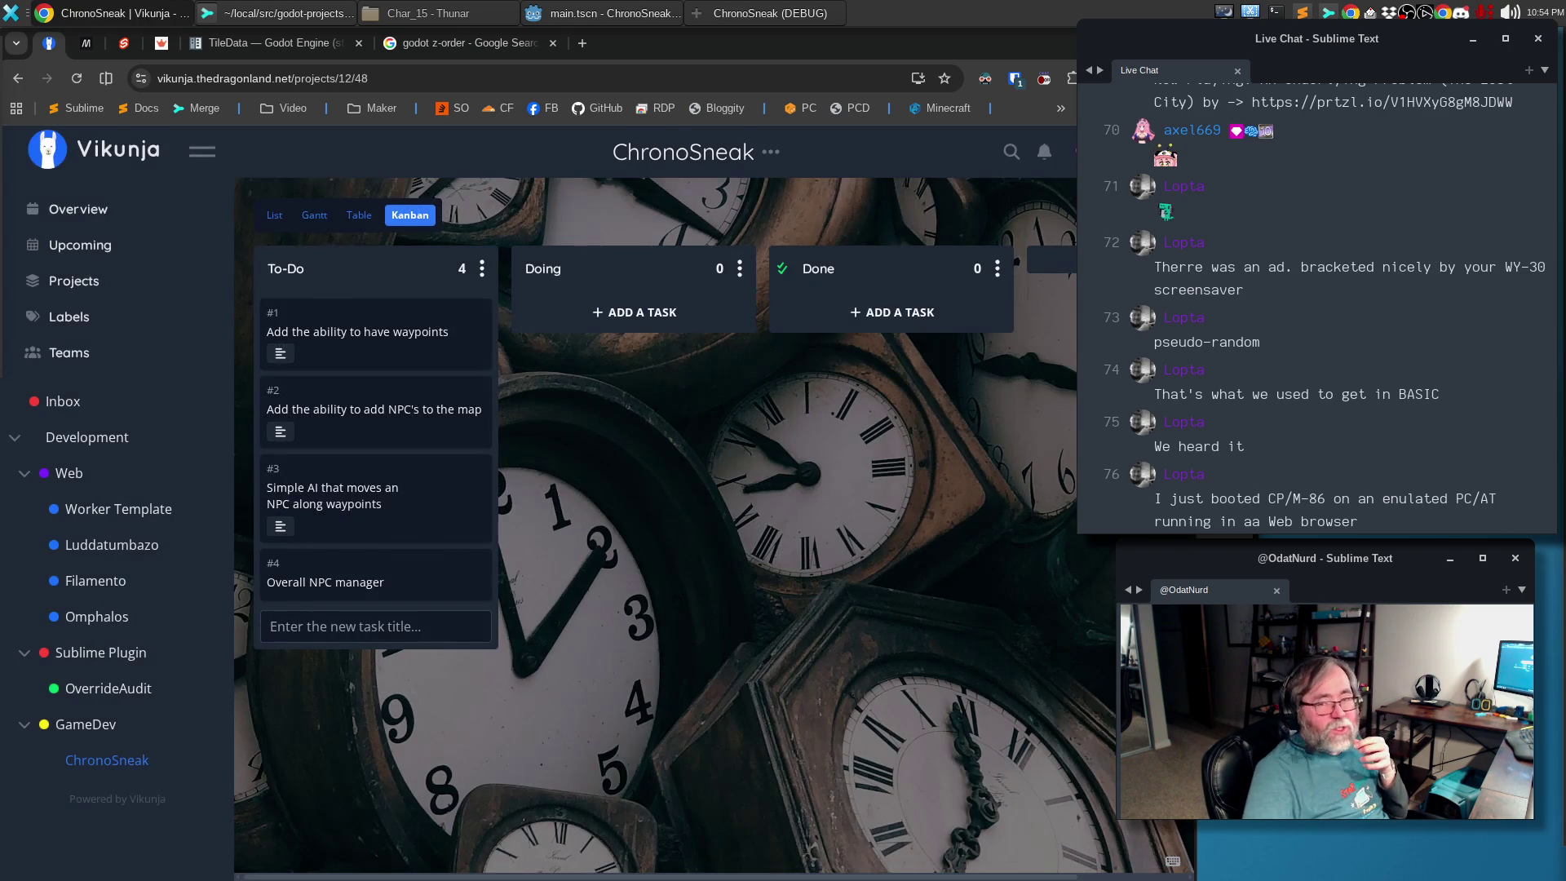
click(358, 581)
click(284, 406)
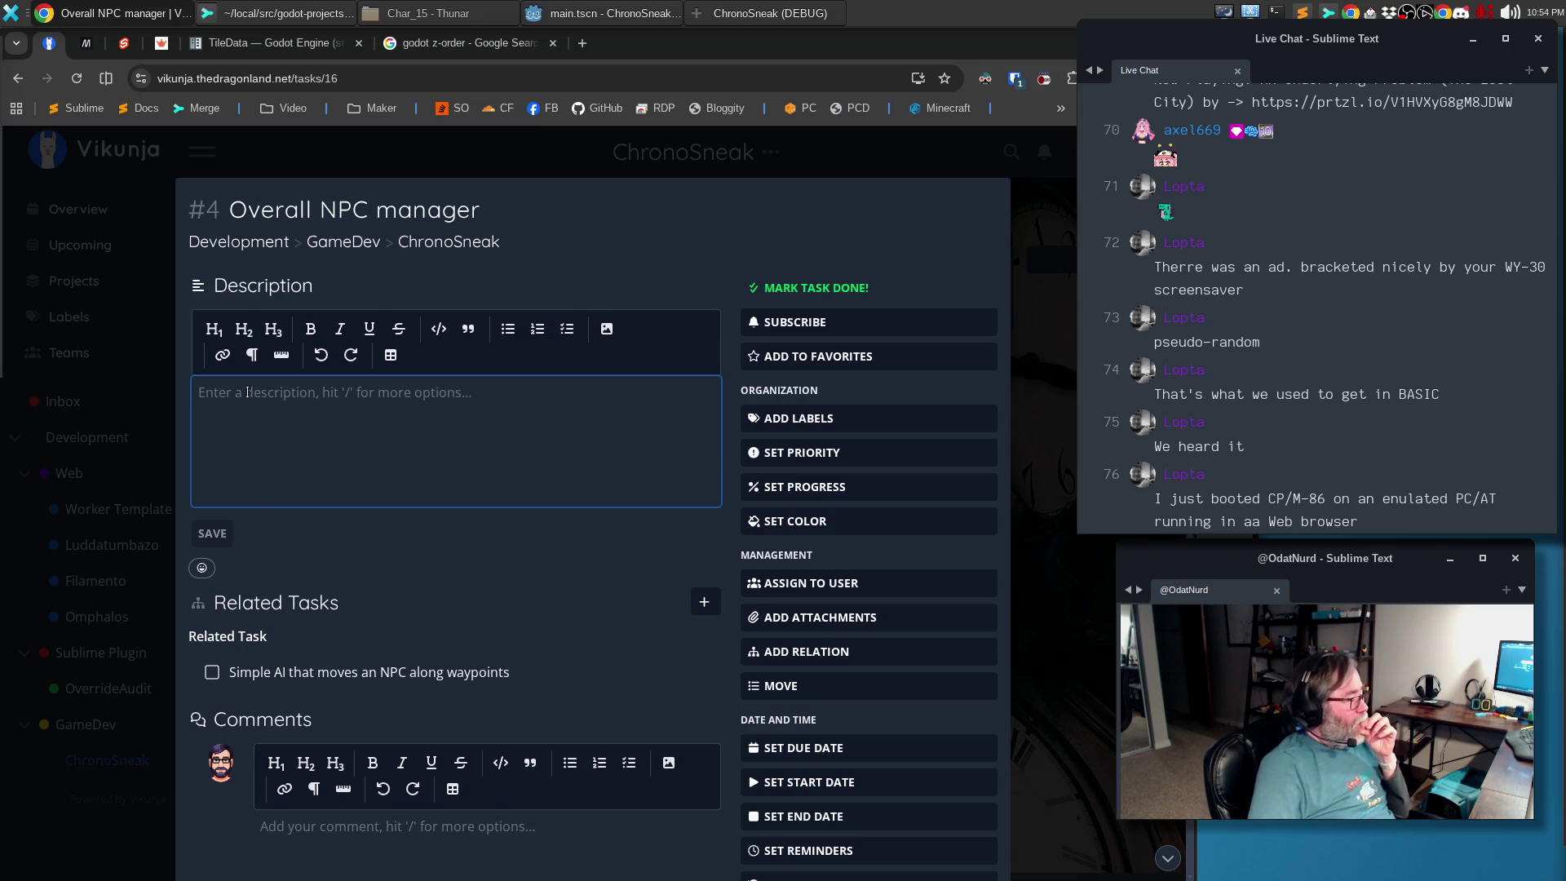
click(247, 392)
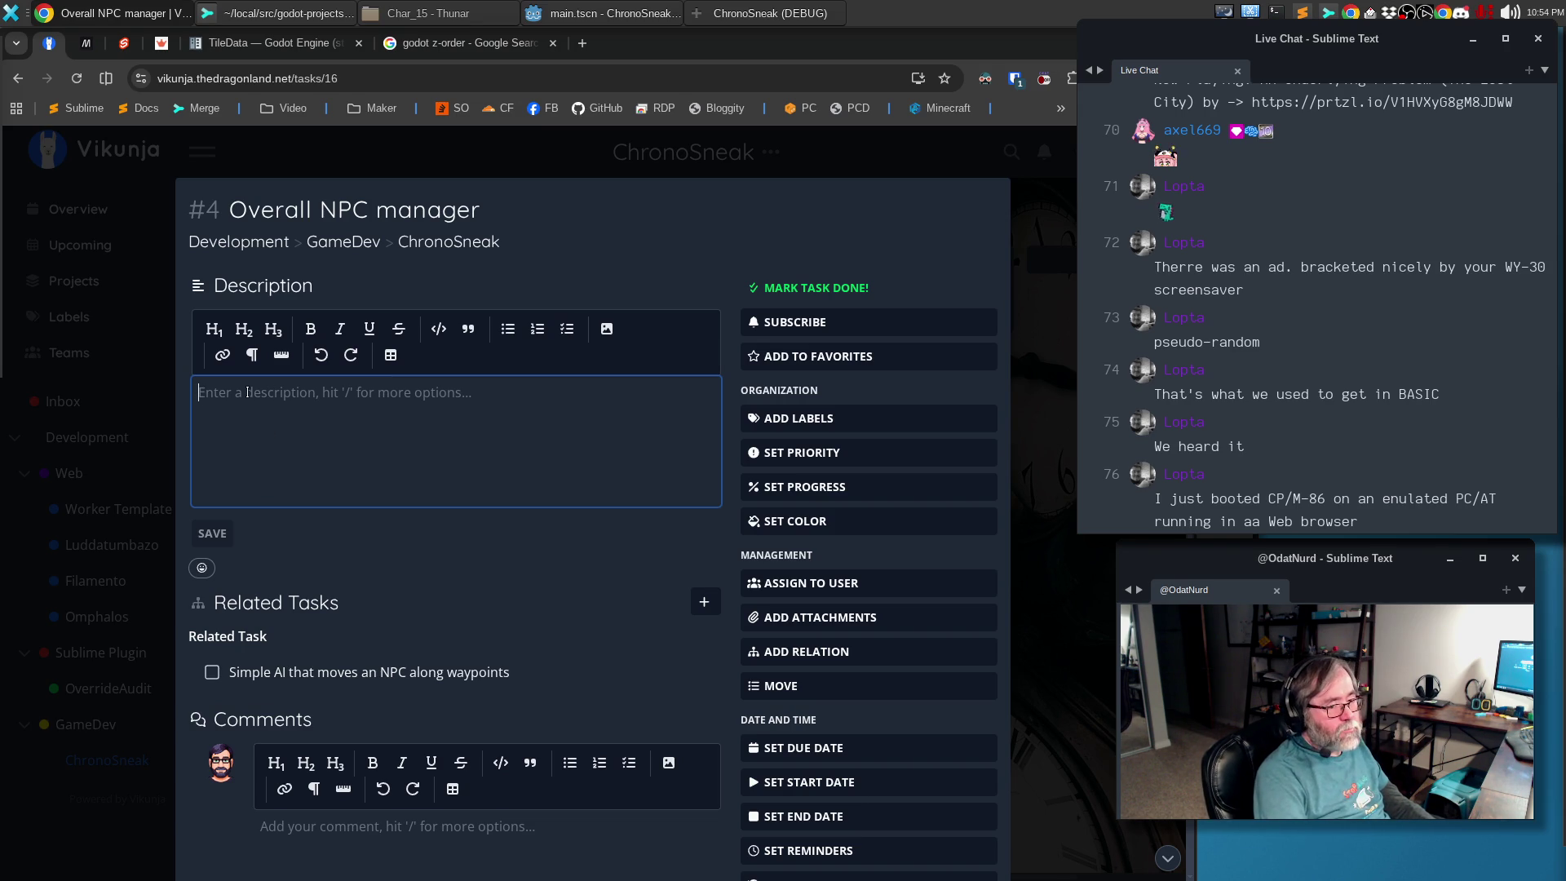
text(Th)
text(eeds to be a single. over)
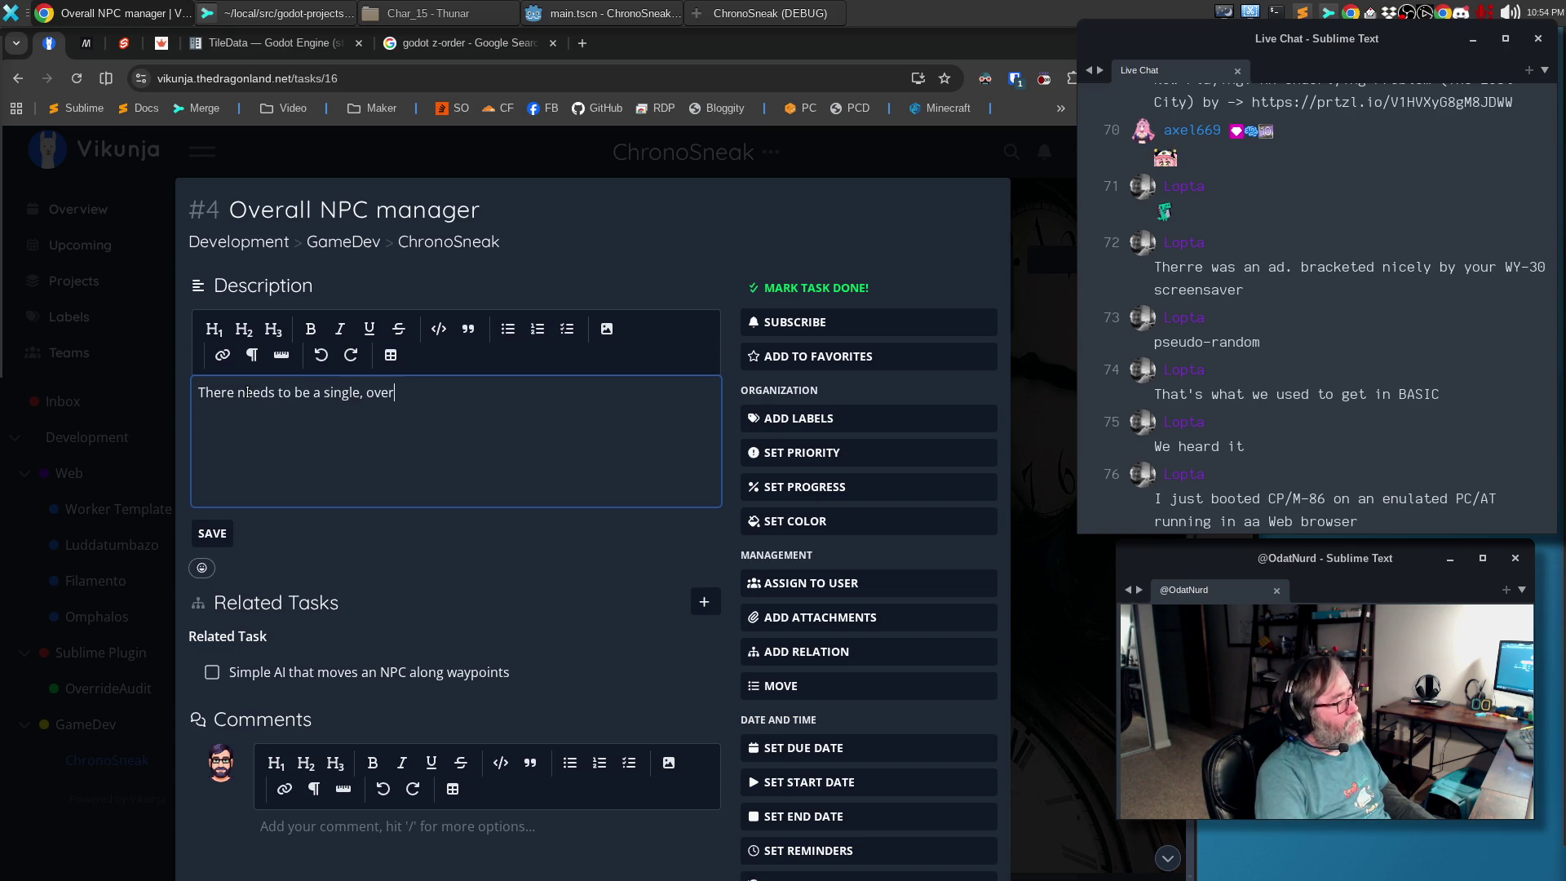
text(managter th)
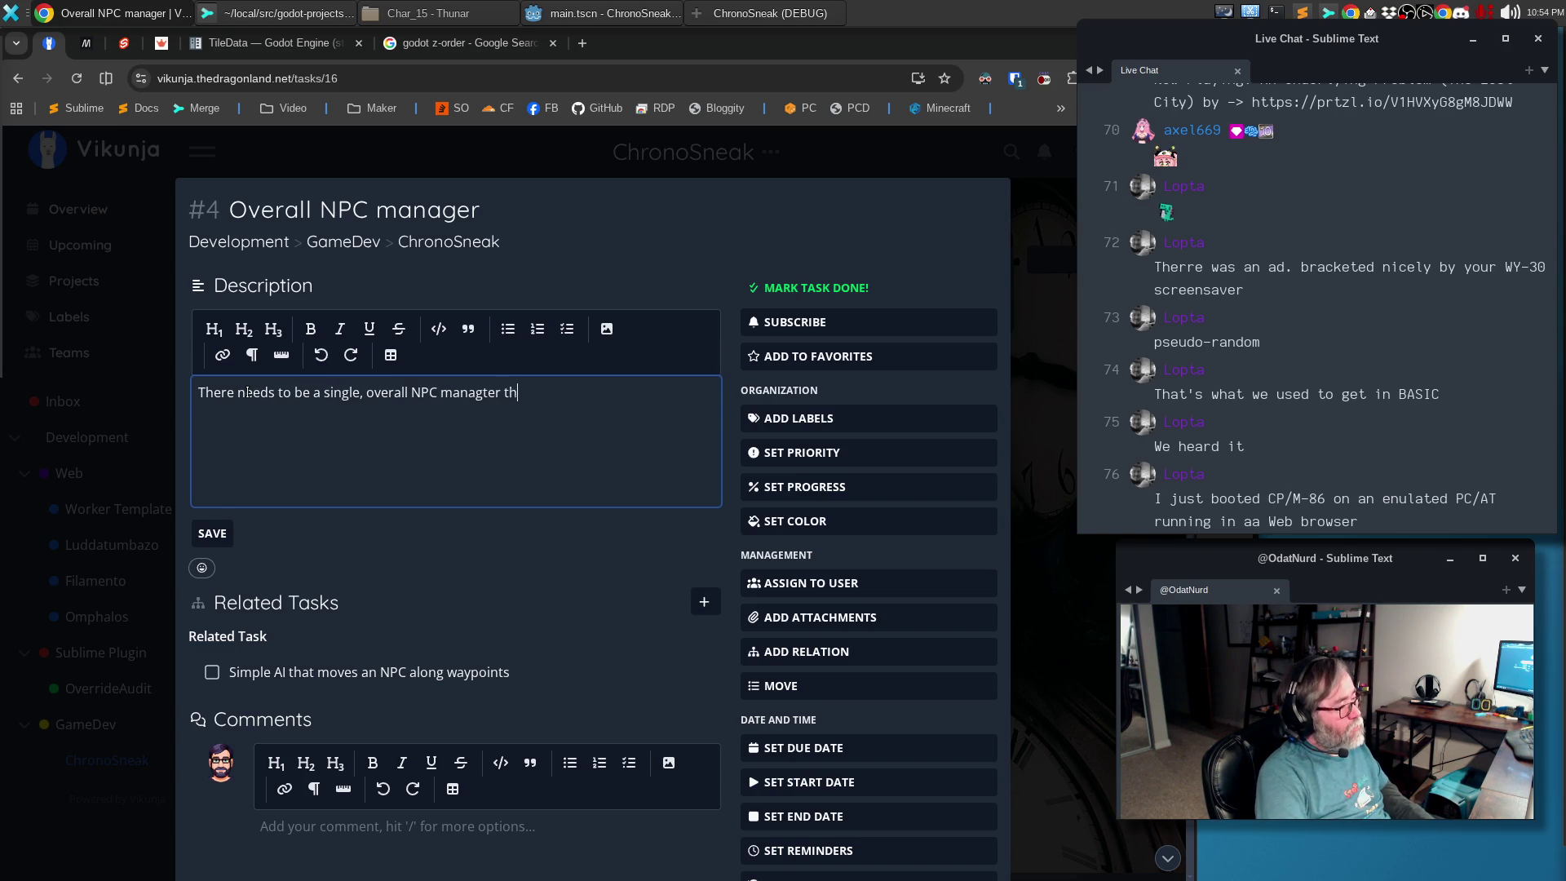
text(at register)
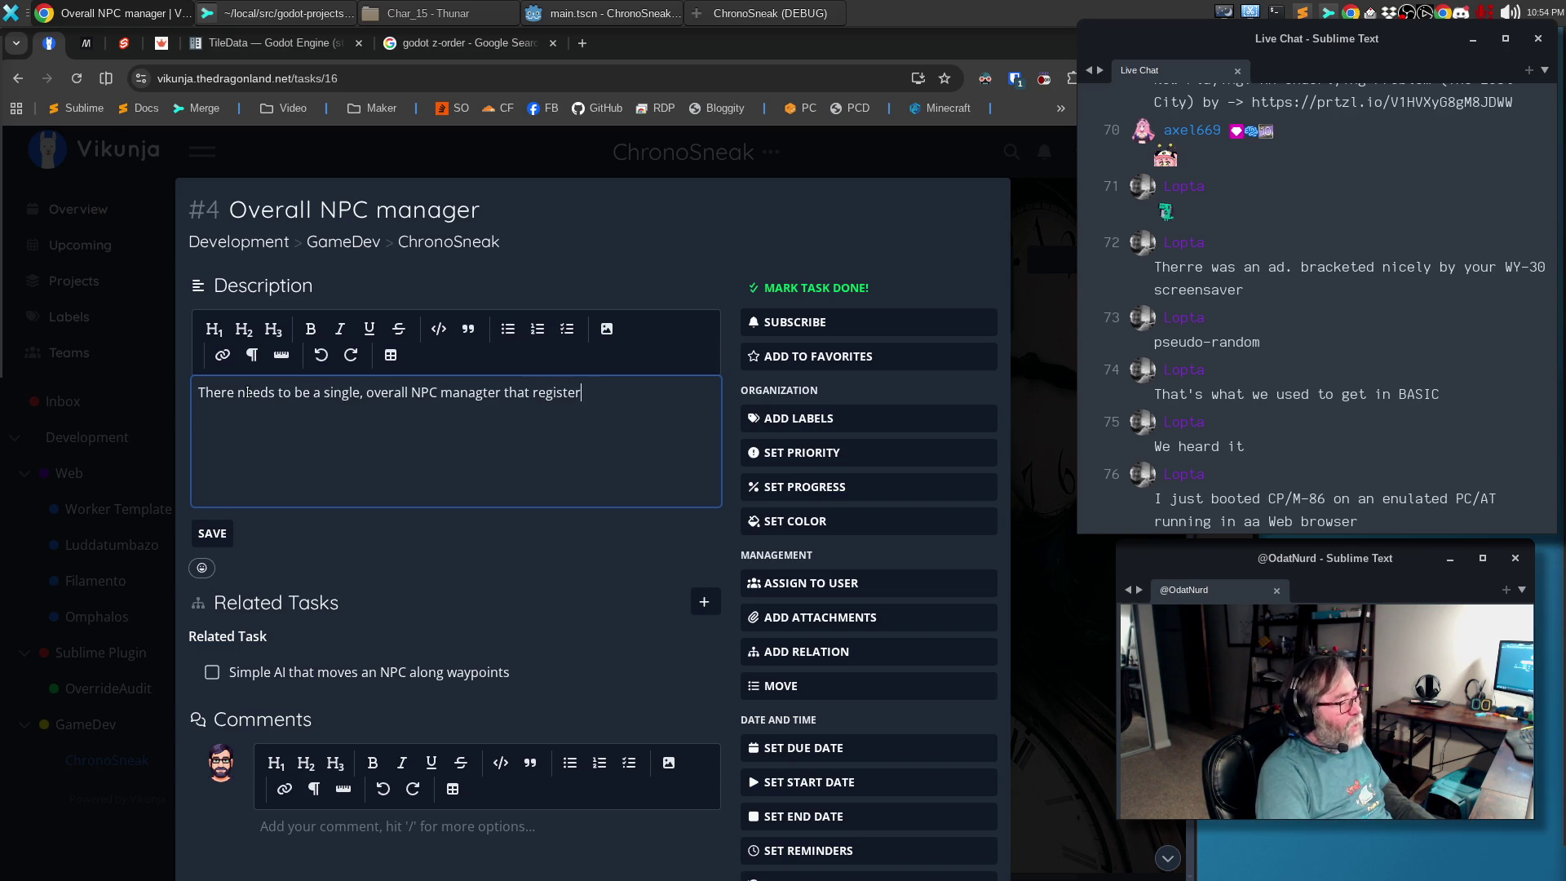
text(s all of the NOPC)
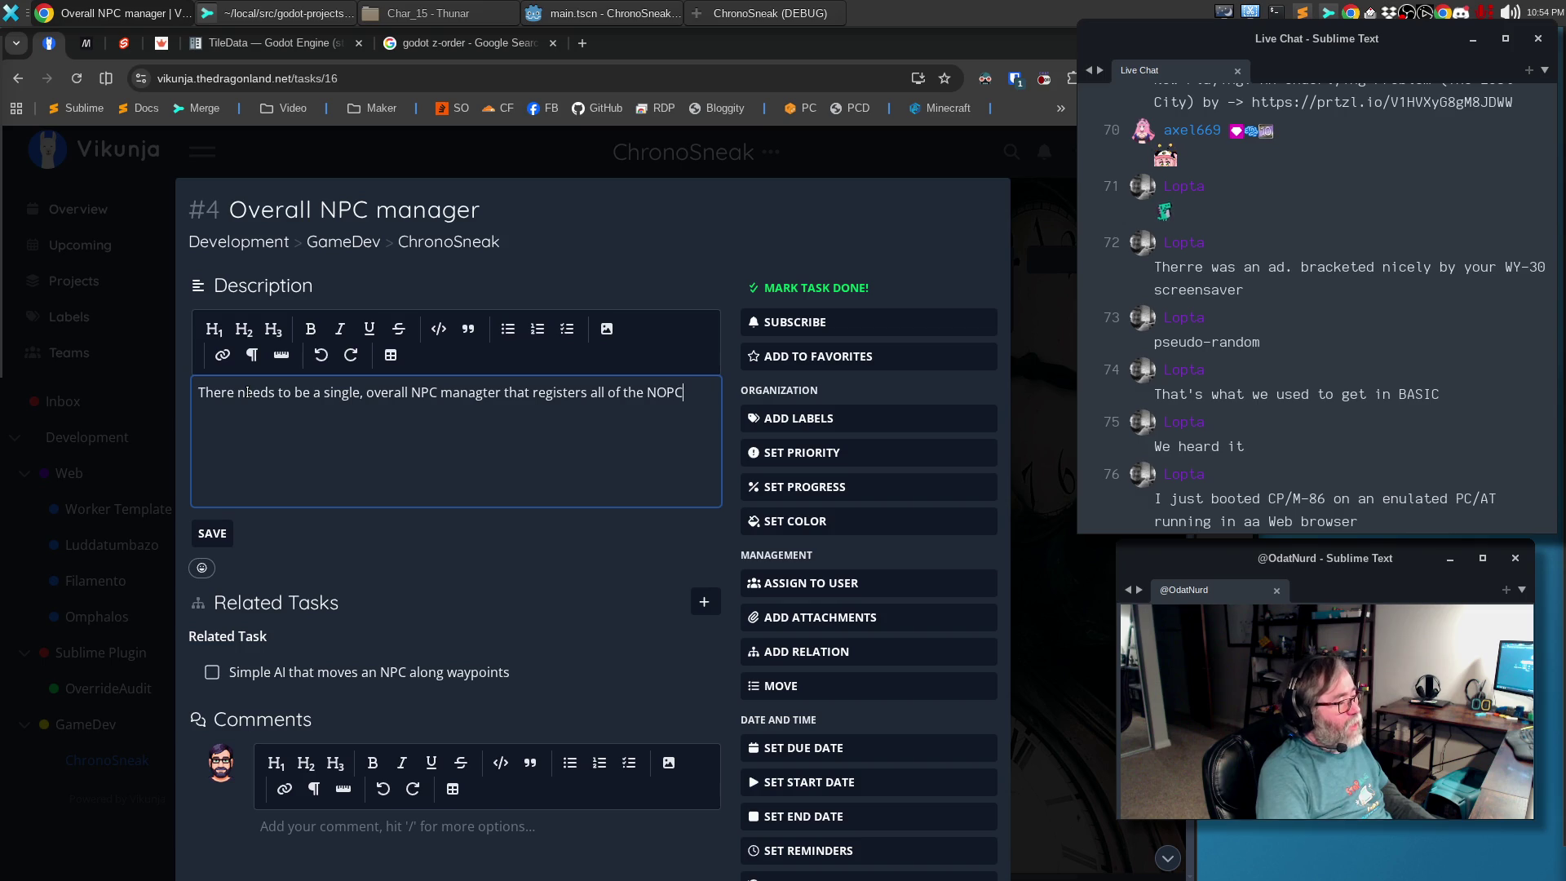
text(ome sp)
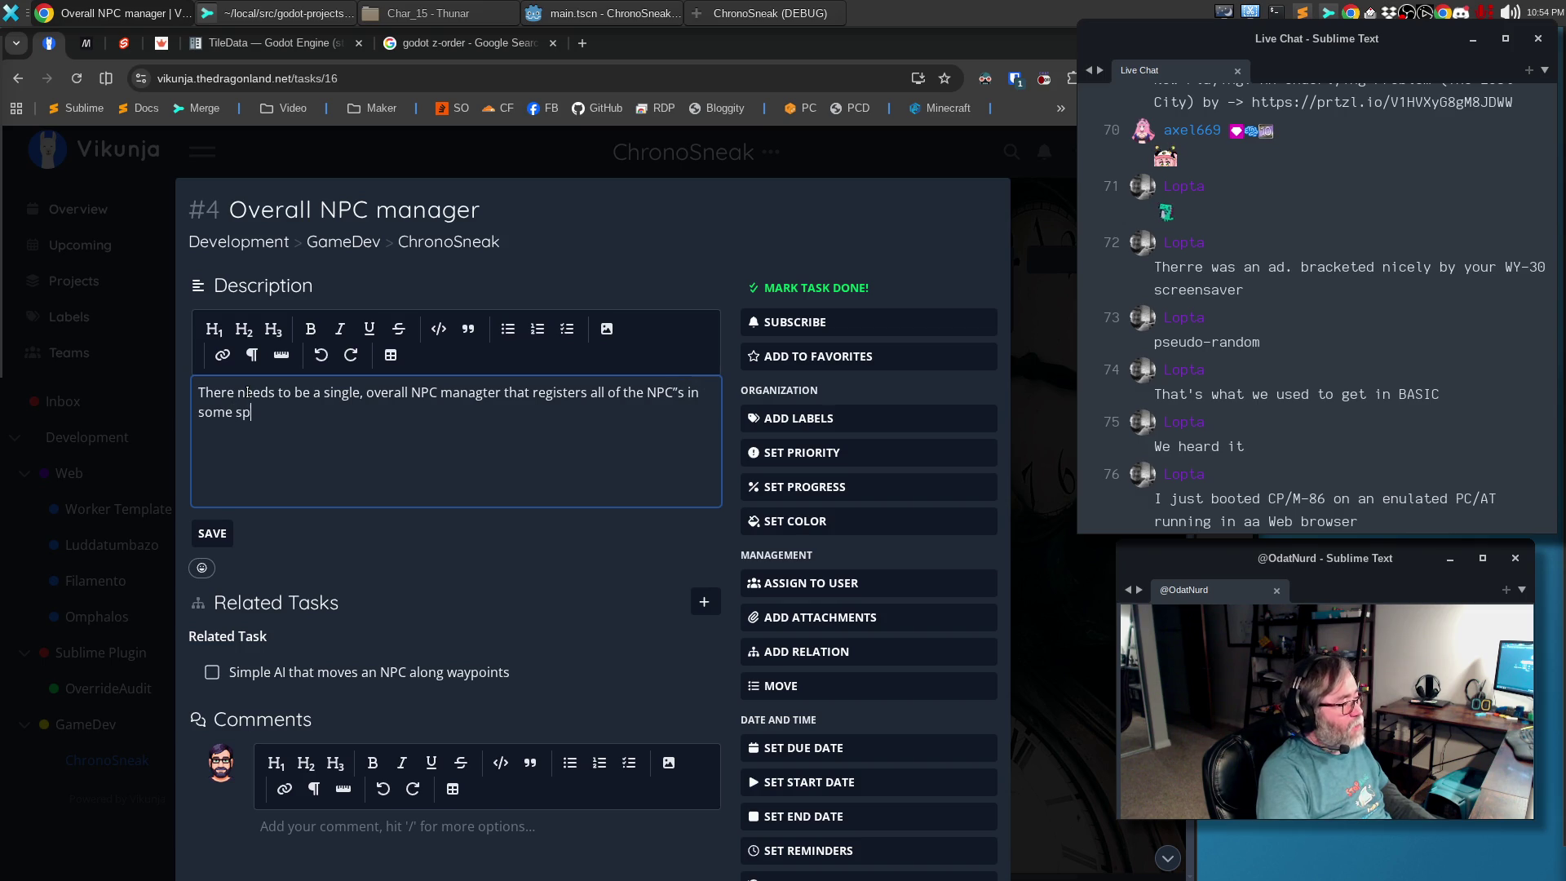
text(der, say for example the points that spawn the)
text(m are given)
text( some speci)
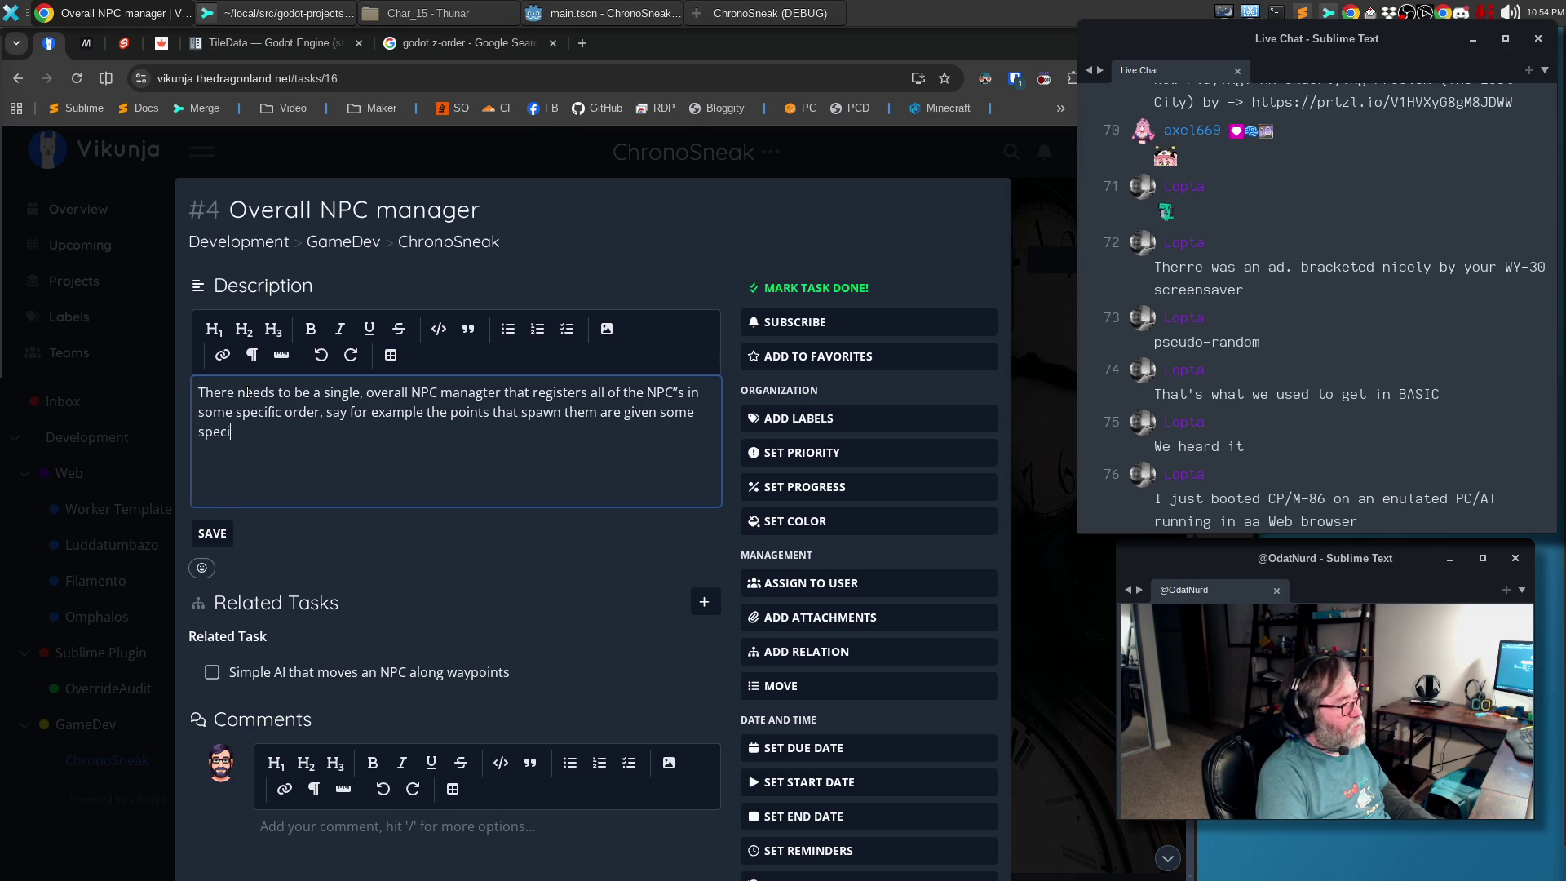
text(fic ordering)
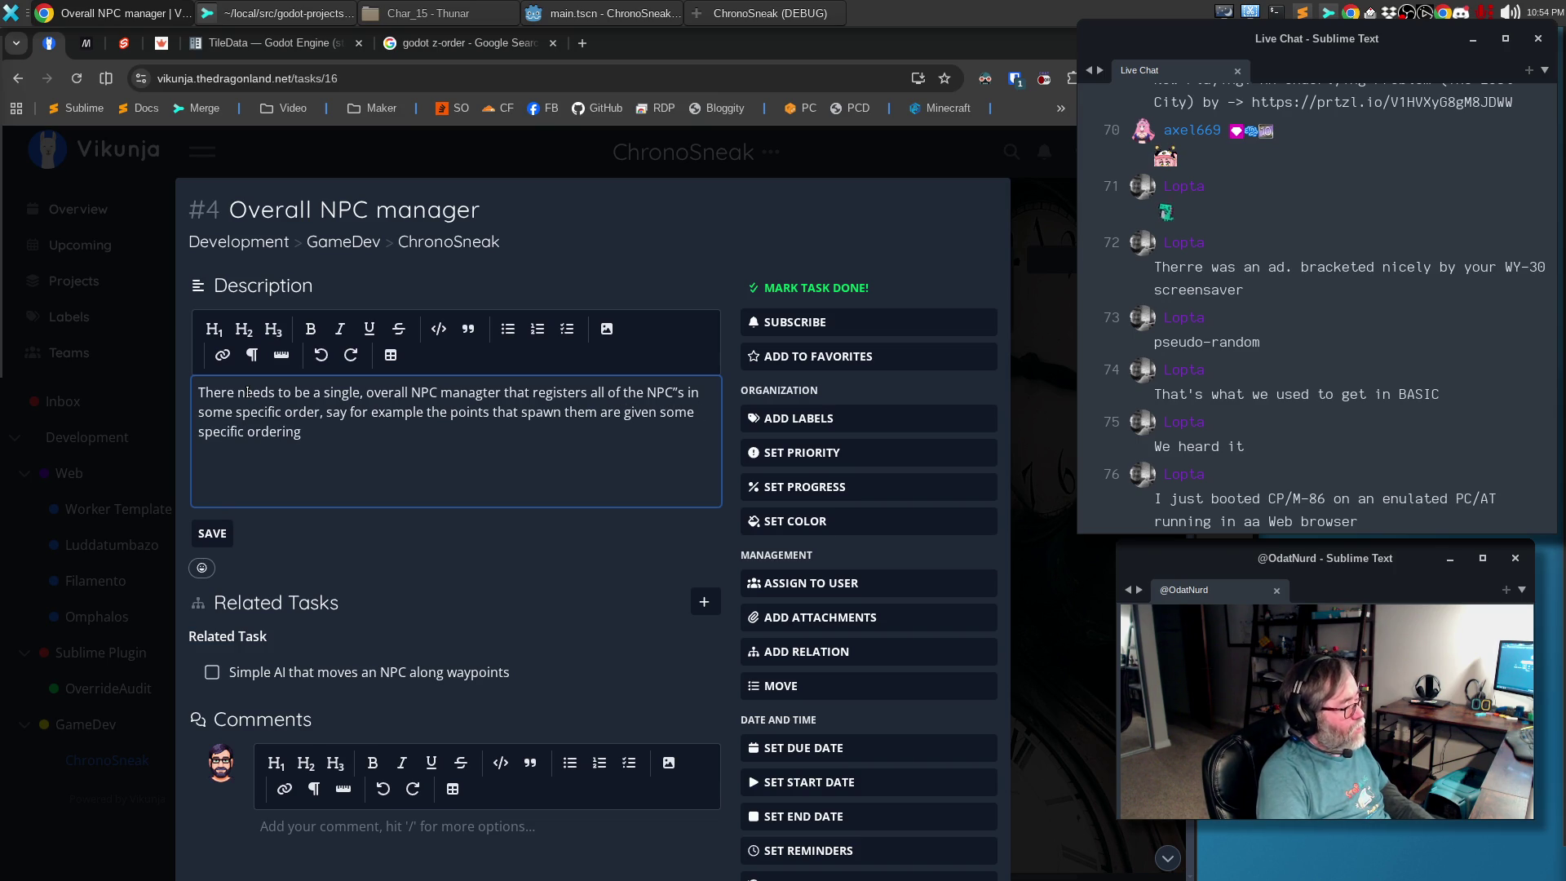
text(. This)
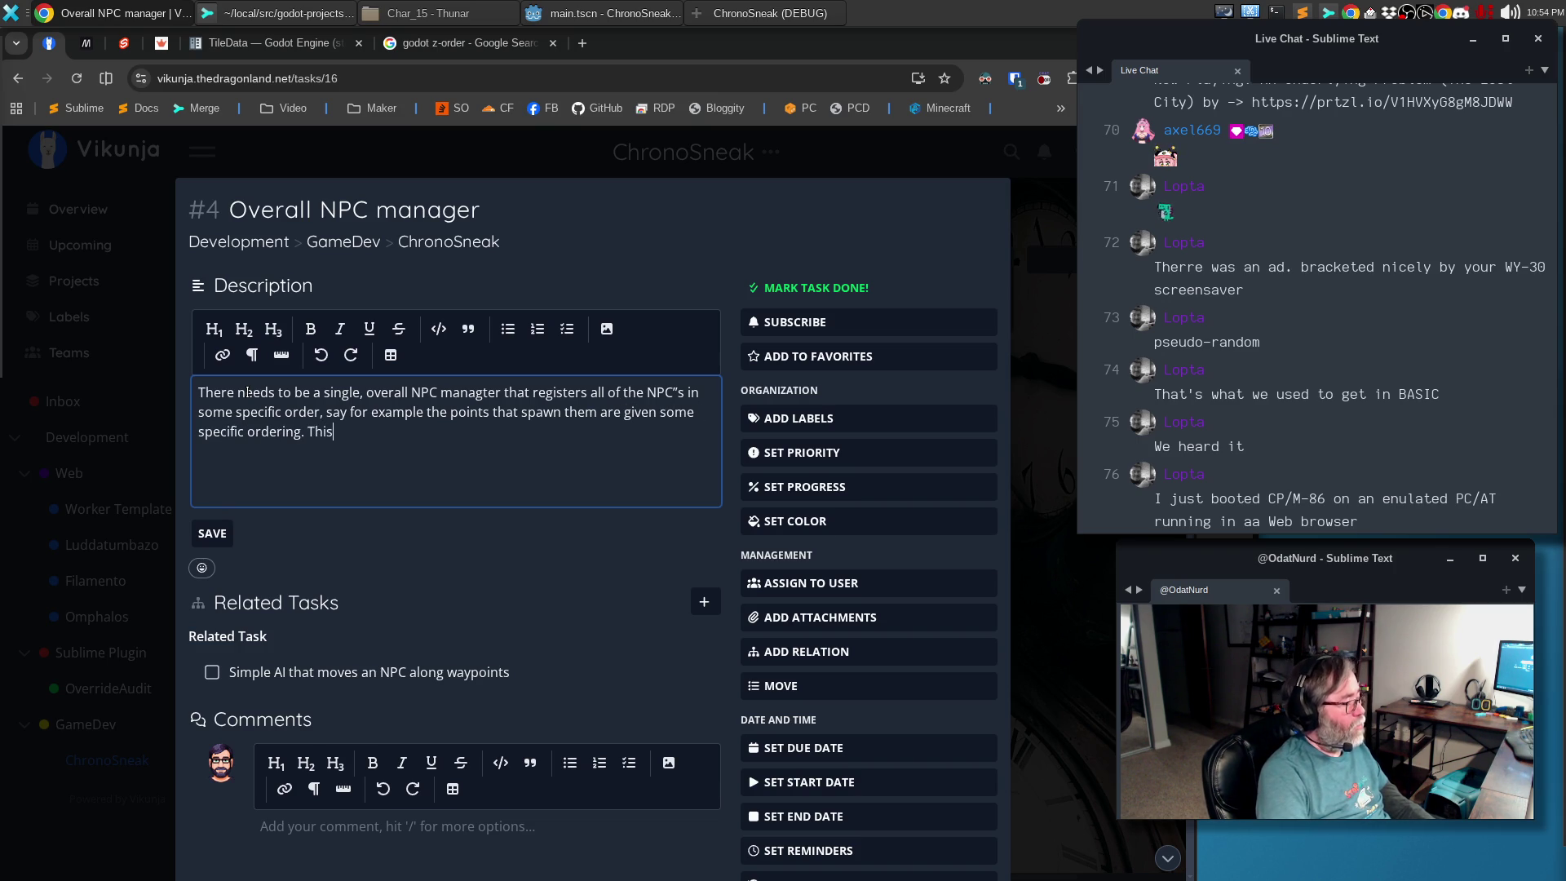
Write the second paragraph about the NPC manager triggering each NPC's turn after the player's and save
key(Return)
text(This was)
key(BackSpace)
key(BackSpace)
key(BackSpace)
key(BackSpace)
key(BackSpace)
key(BackSpace)
text(his wou)
key(ctrl+BackSpace)
key(ctrl+BackSpace)
text(This would lsi)
text(ten)
key(BackSpace)
key(BackSpace)
key(ctrl+BackSpace)
text(listen )
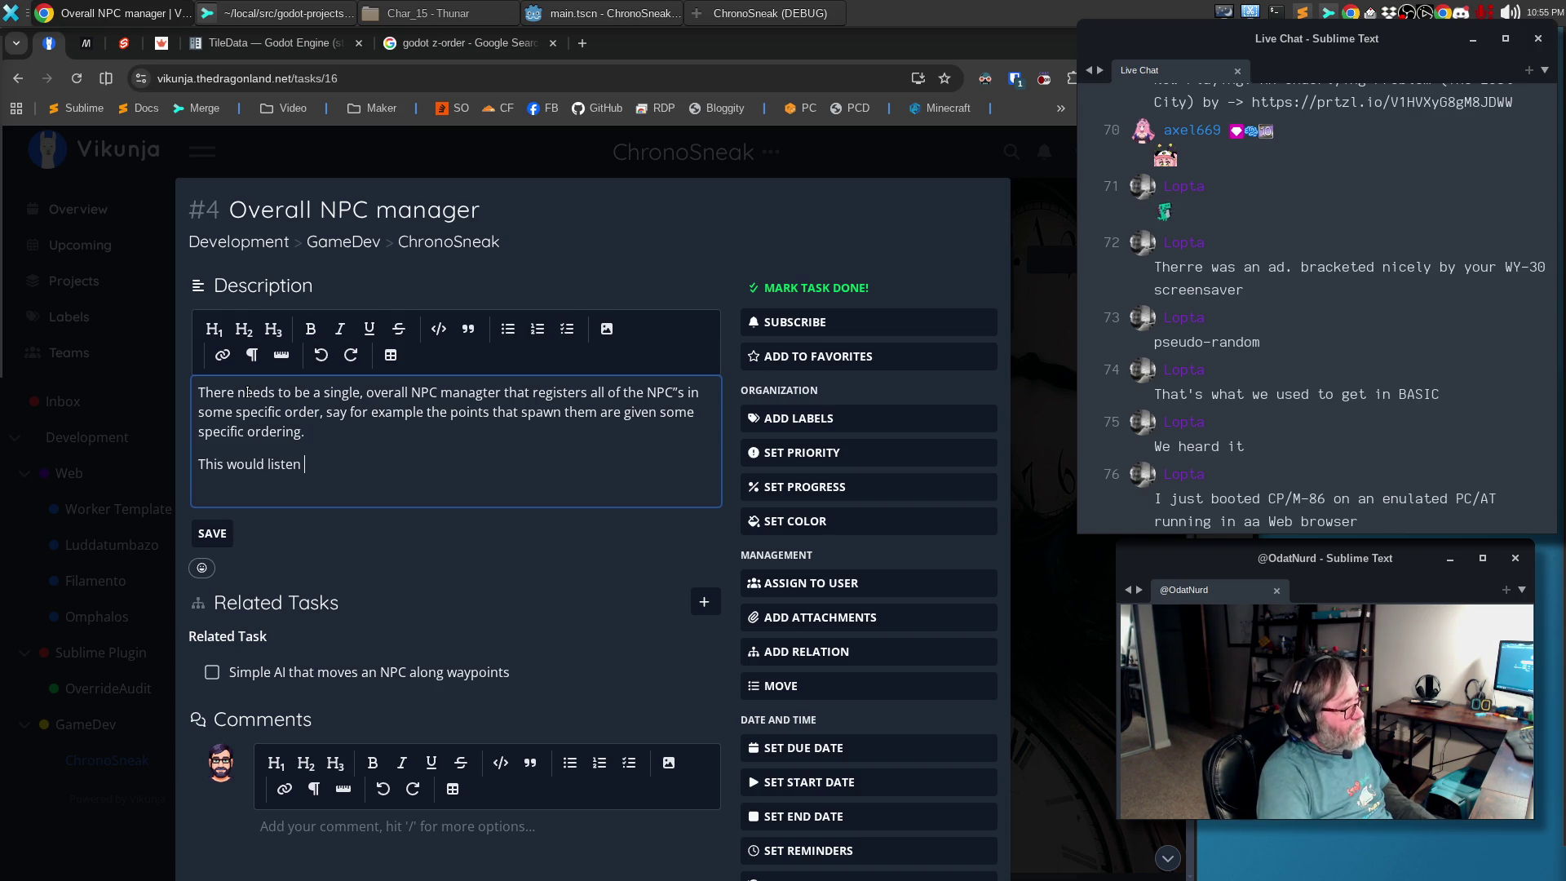
text(for the signal that )
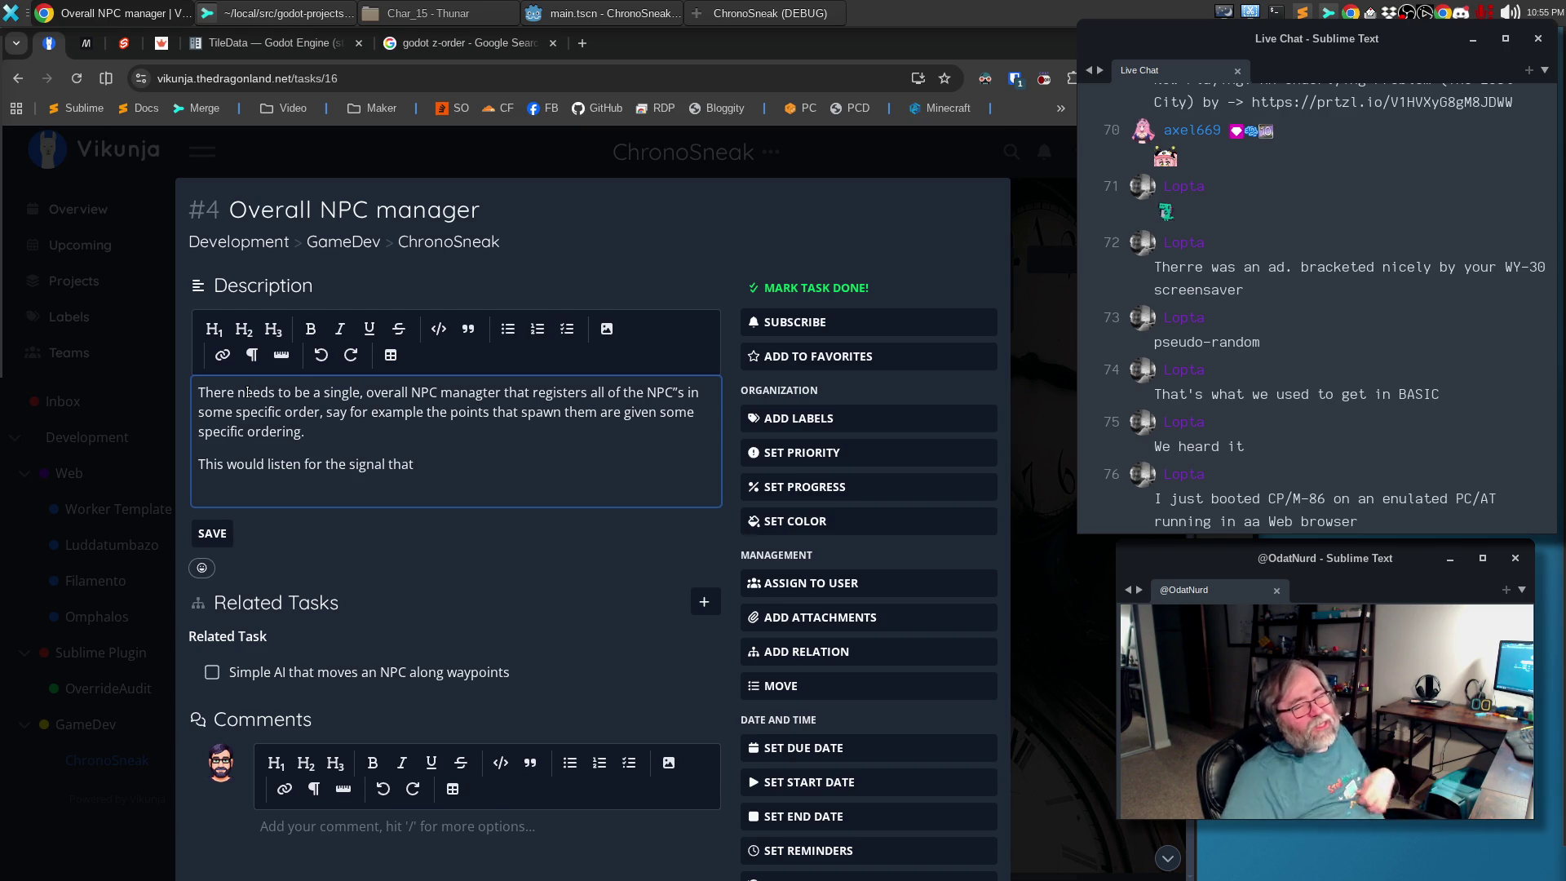
text(the player has taken a turn and then invoke the logic for each of the NPC's in turn, in their given order, to allow them to take a turn.)
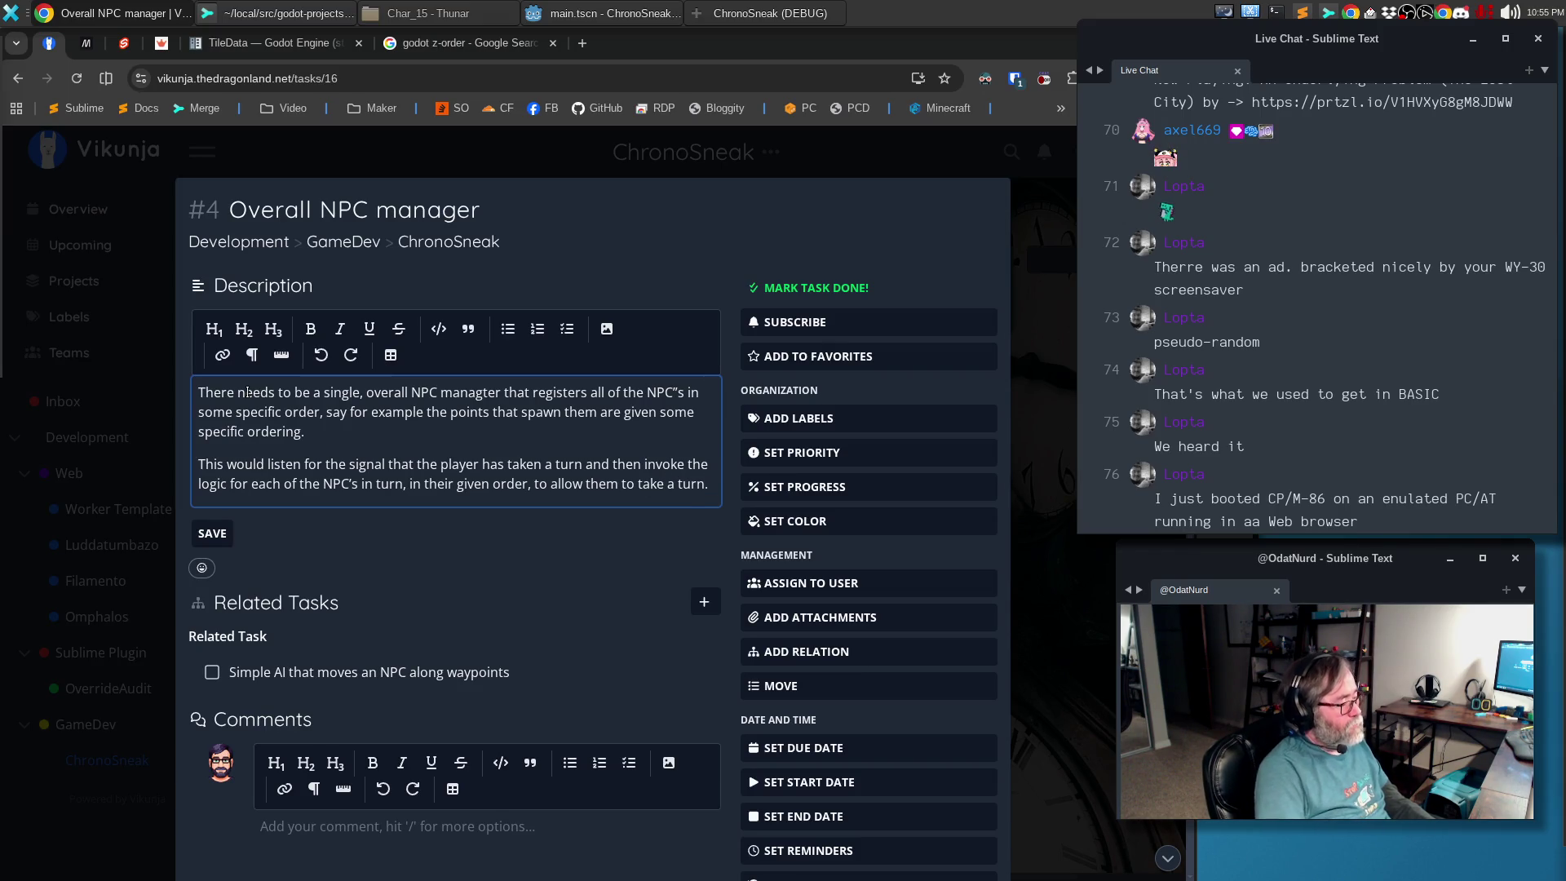
click(212, 532)
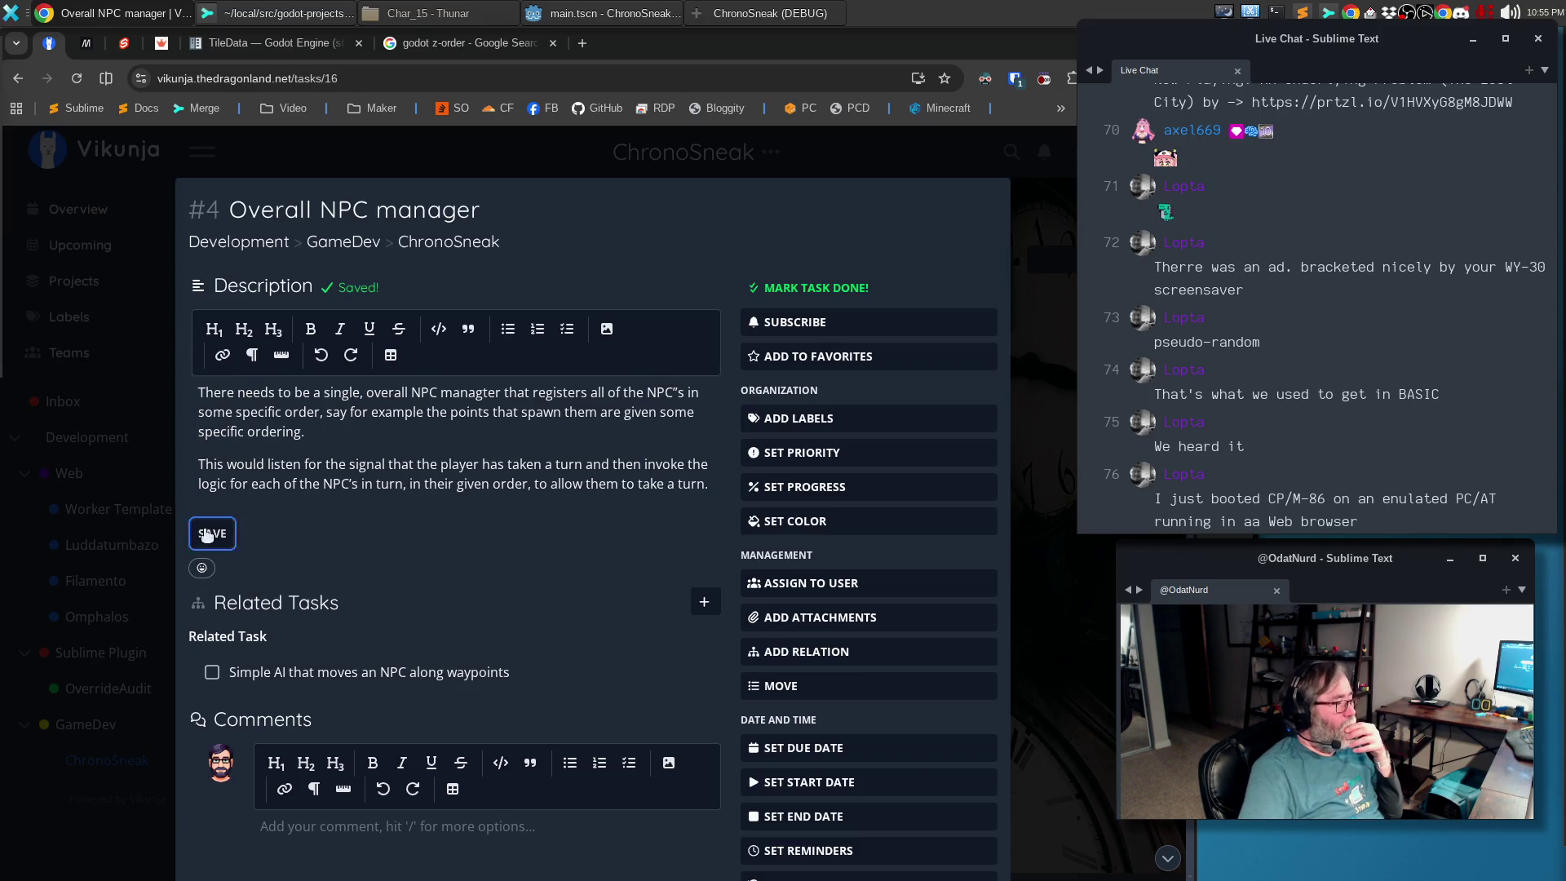
Return to the board and move Overall NPC manager above task #3 in To-Do
key(Escape)
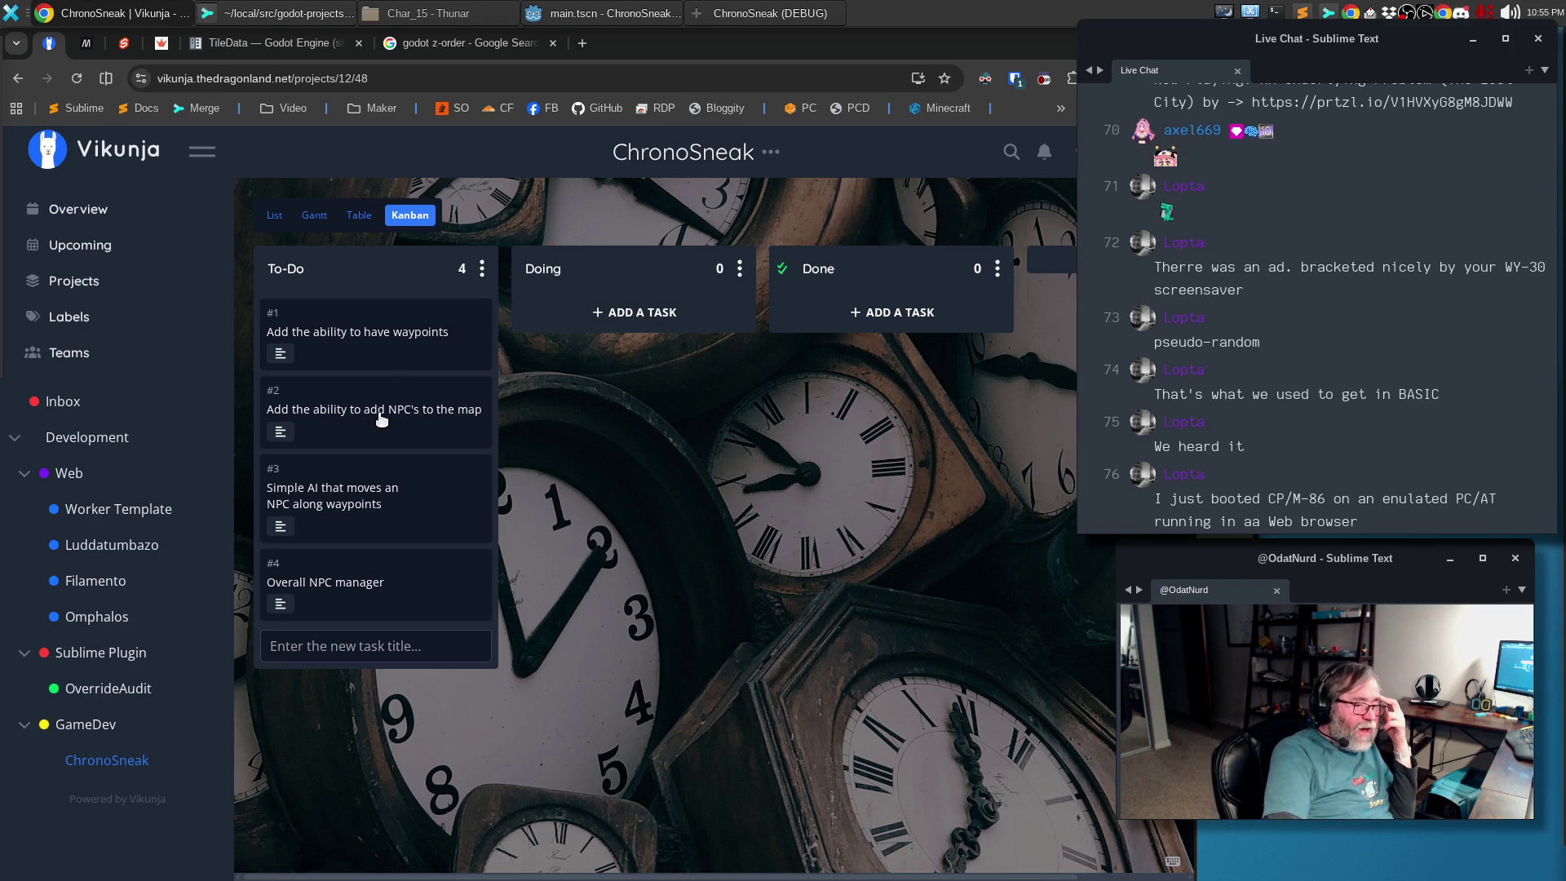
drag(343, 597, 349, 495)
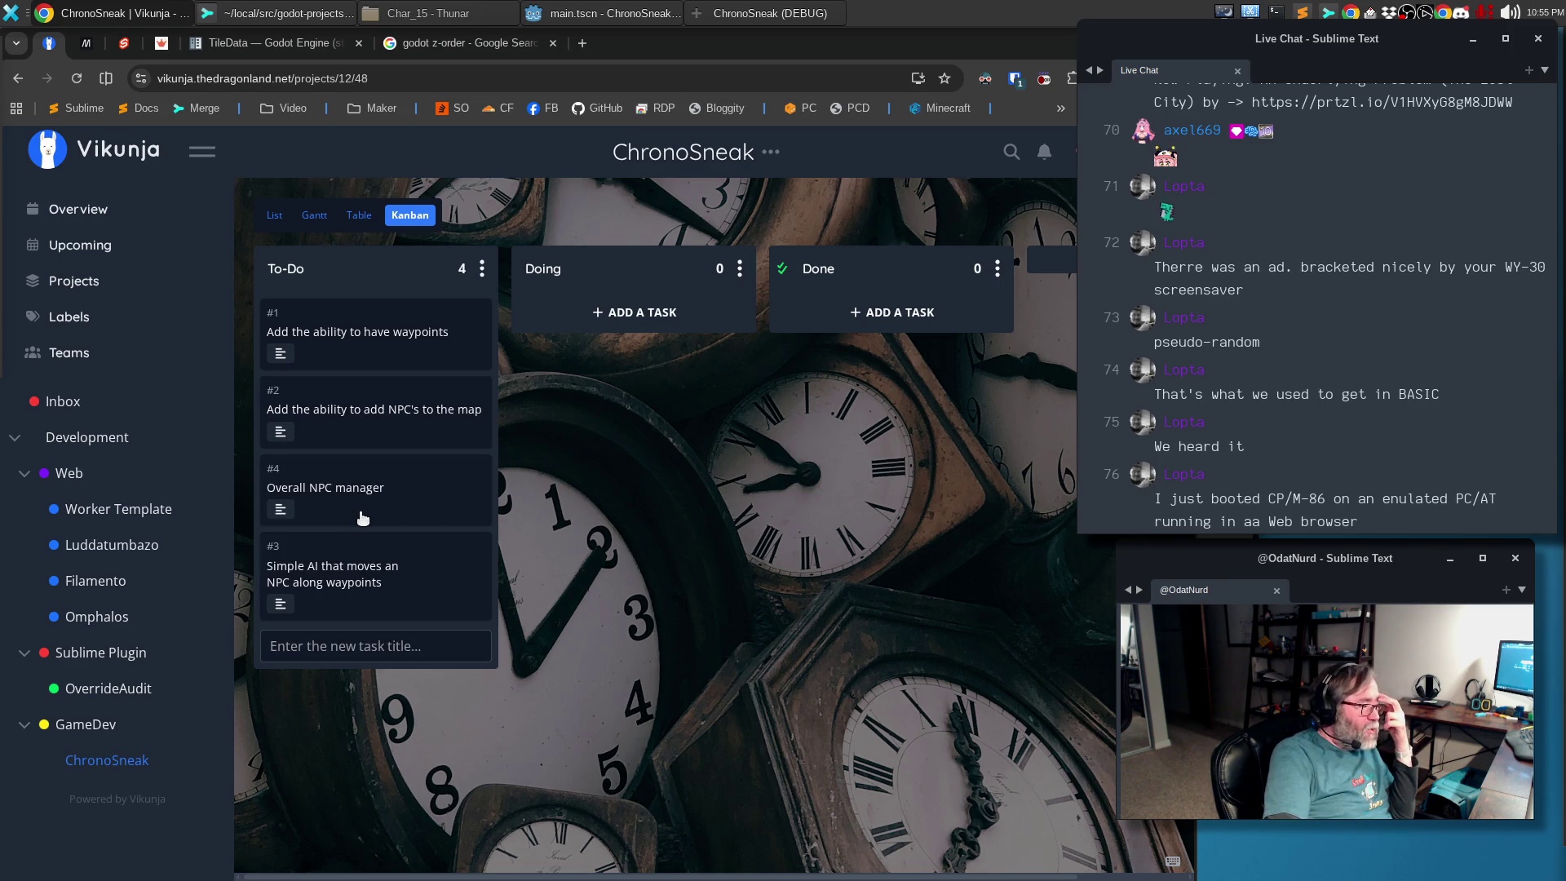
Create the task 'Add the ability to add entities to the map', move it to the bottom of To-Do, and open it
click(347, 646)
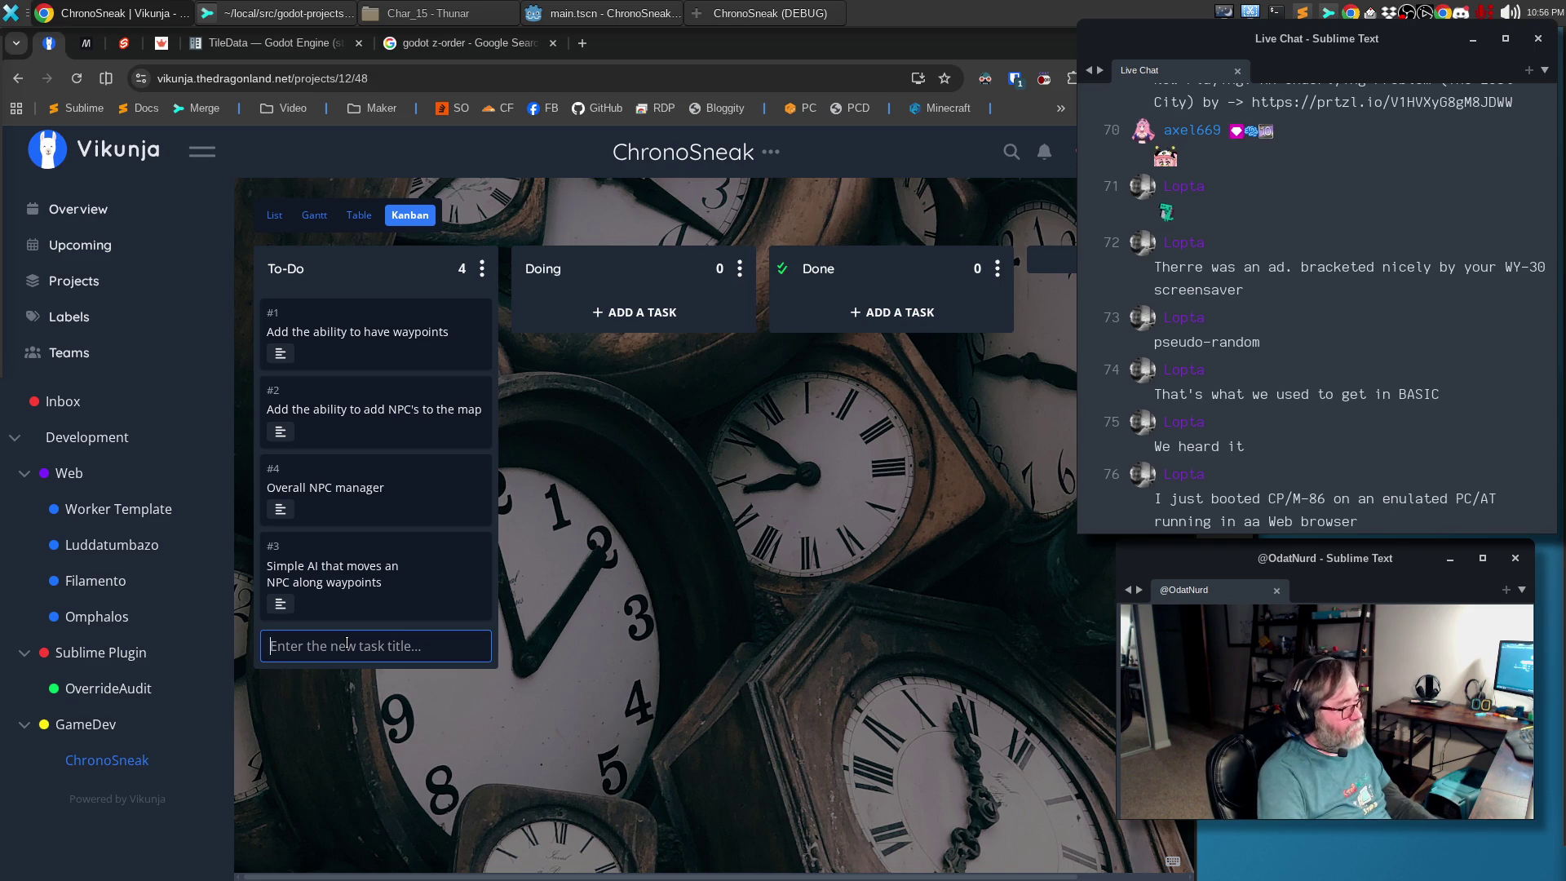
text(Overa)
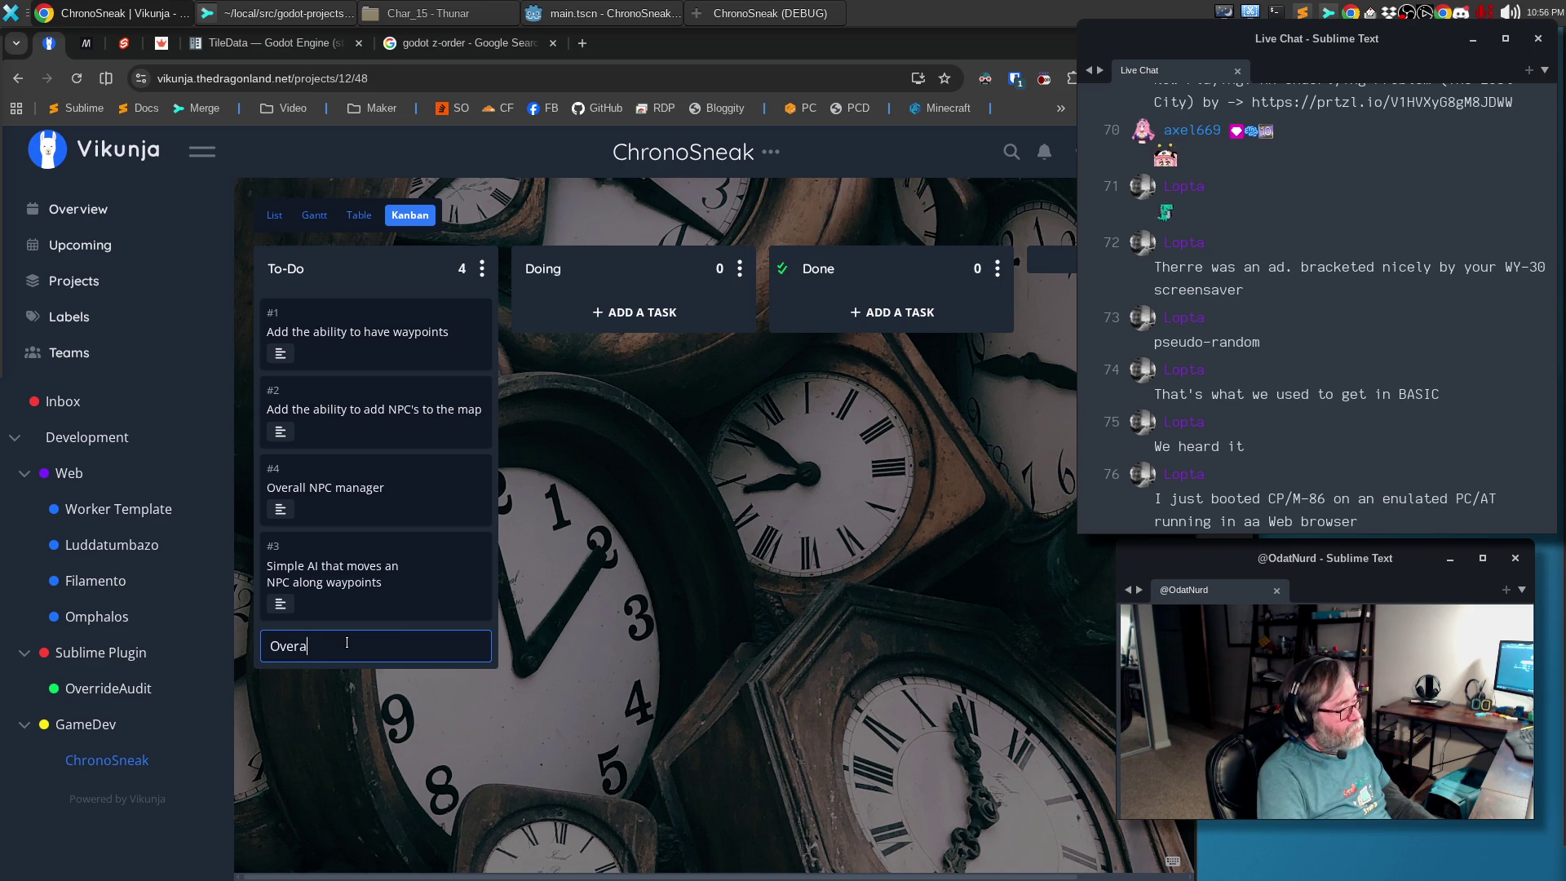
key(BackSpace)
key(BackSpace)
key(BackSpace)
key(BackSpace)
text(d the ability to ad)
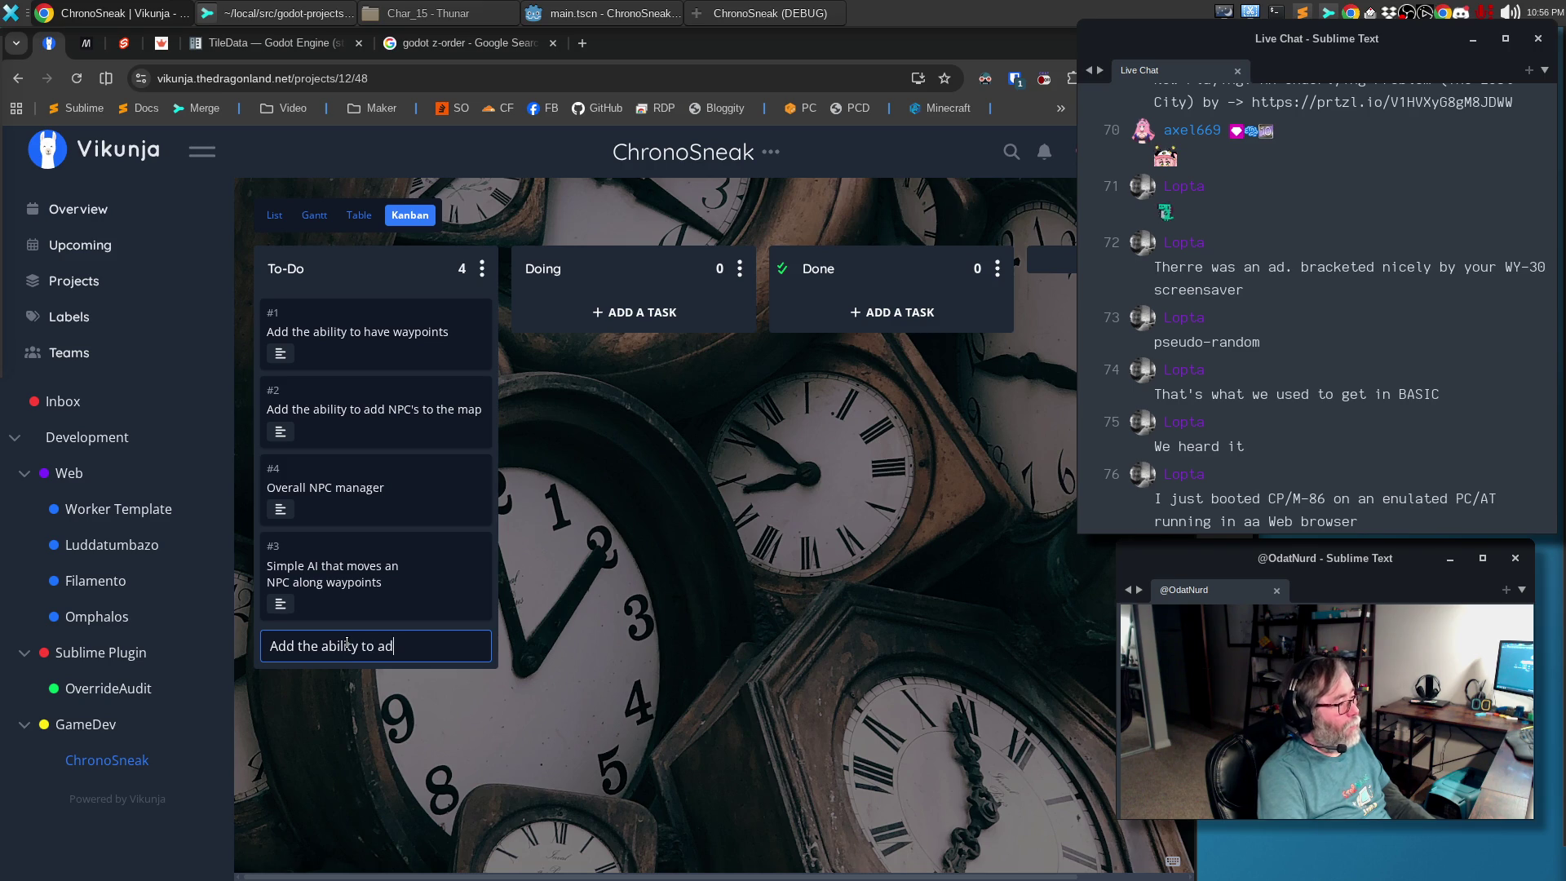
text(ntities )
text(he map)
key(Return)
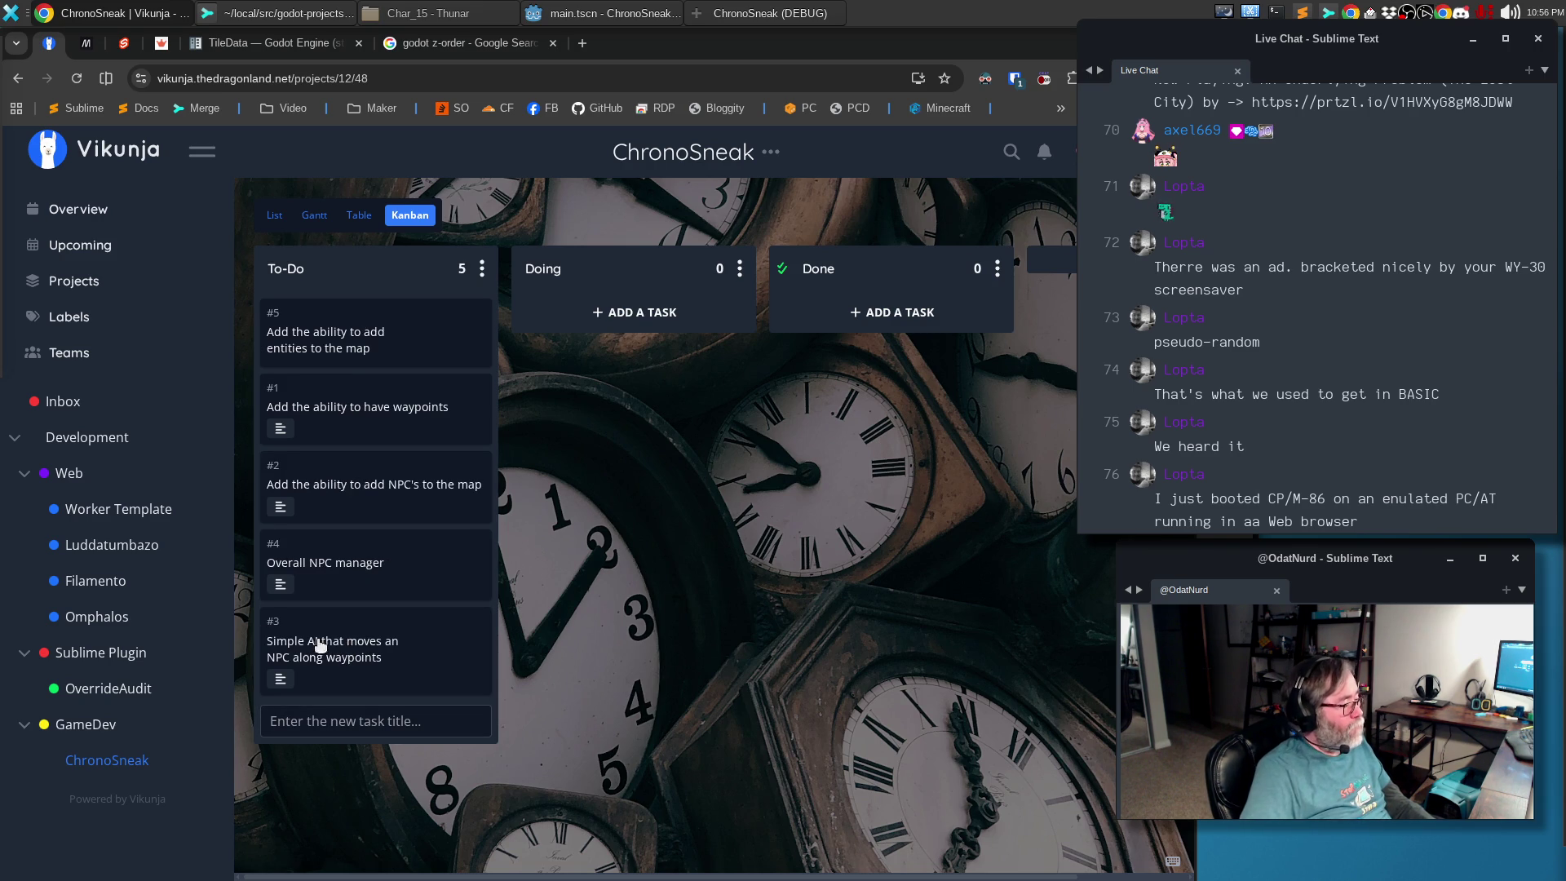
mouse_move(443, 338)
mouse_down()
mouse_move(437, 684)
mouse_move(434, 667)
mouse_up()
click(365, 668)
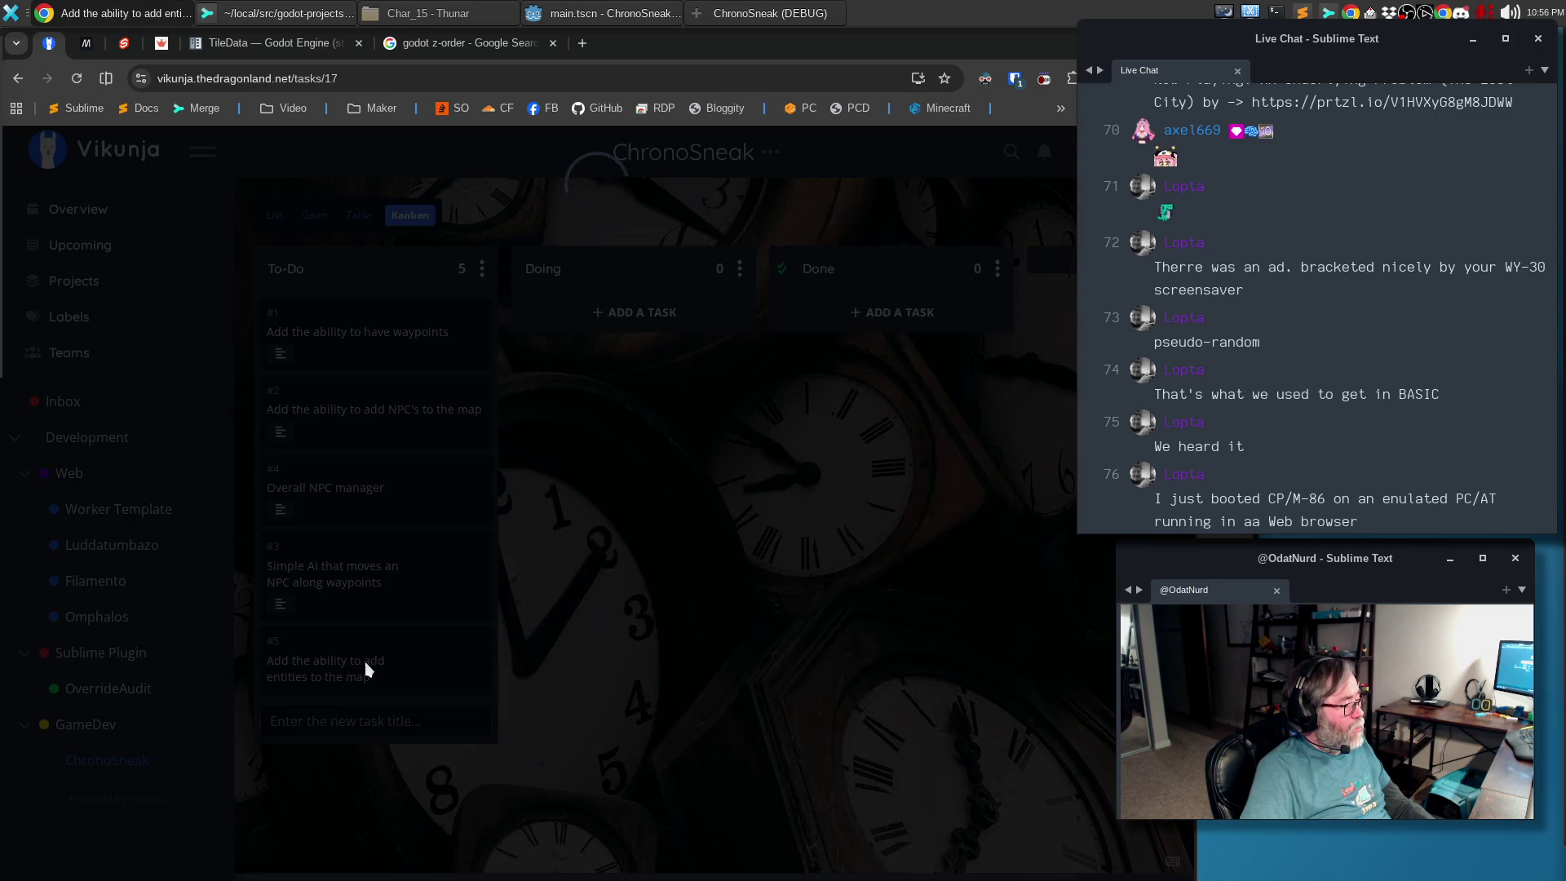
Write two paragraphs about interactive map entities like doors and hackable computers, save, and return to the board
click(372, 403)
text(Much like adding NPC)
text(`)
text( we want the abiltyt ao)
key(BackSpace)
key(BackSpace)
key(BackSpace)
text(to add entitie)
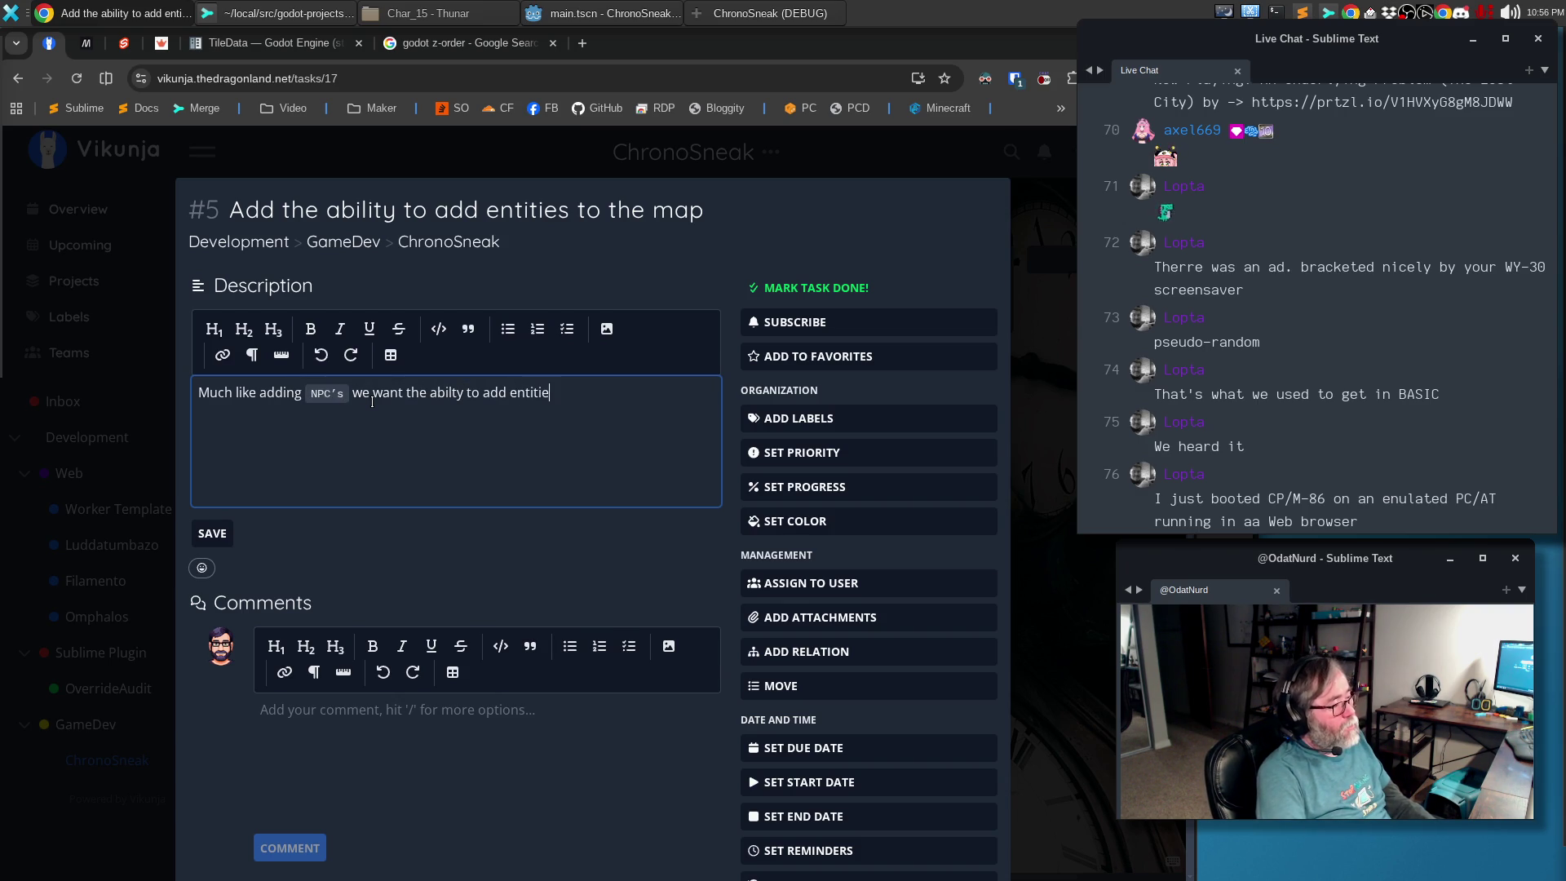
text(s to the map, which includes thingfs l)
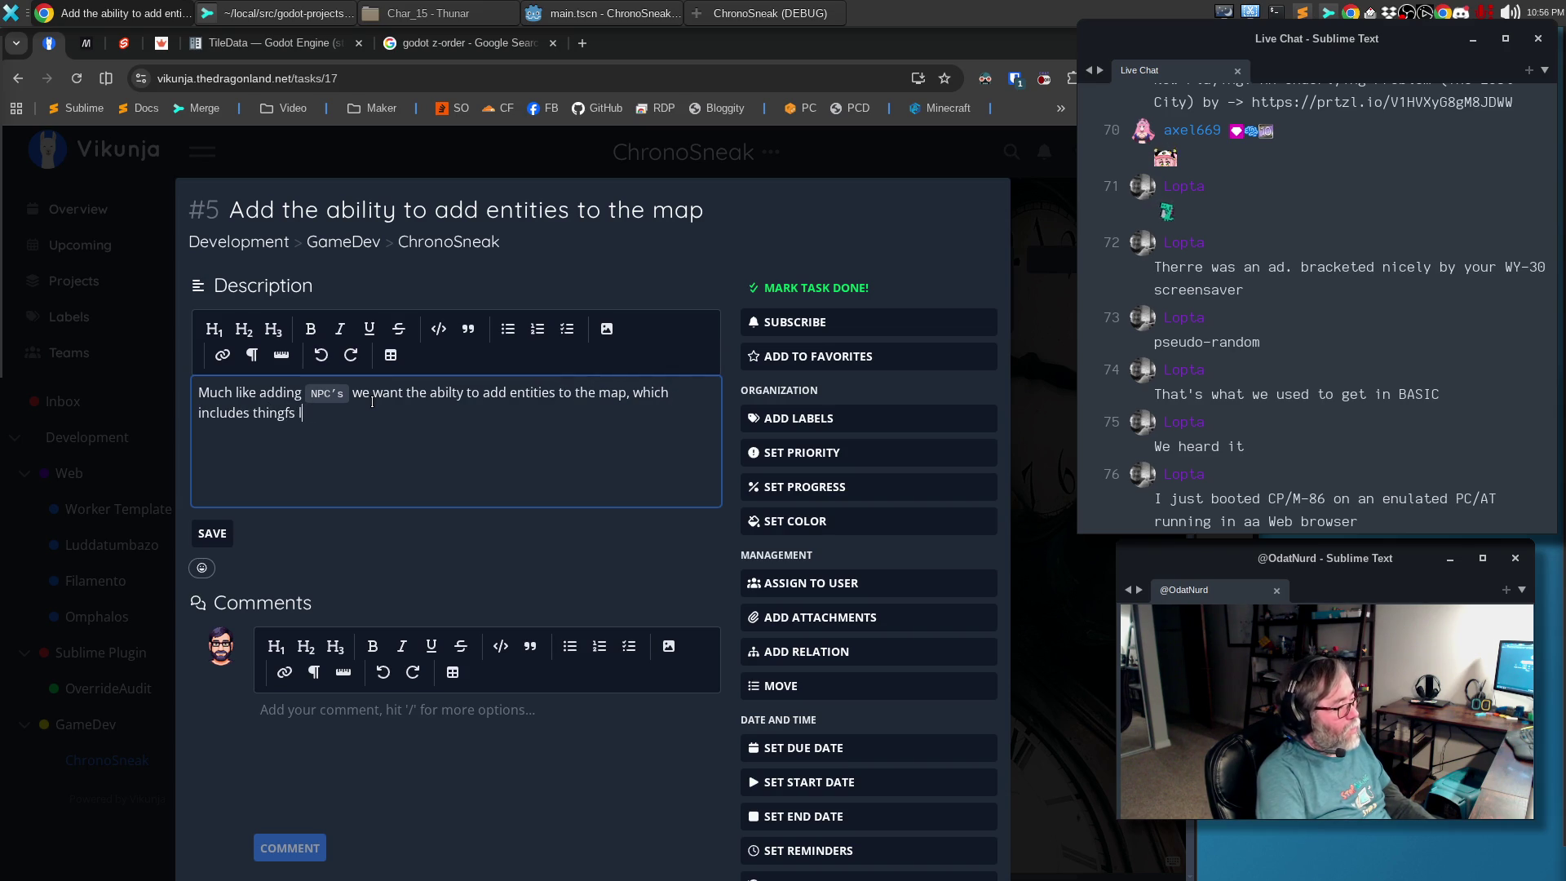
text(ke doors that open and close, comptuers that can be hacked,)
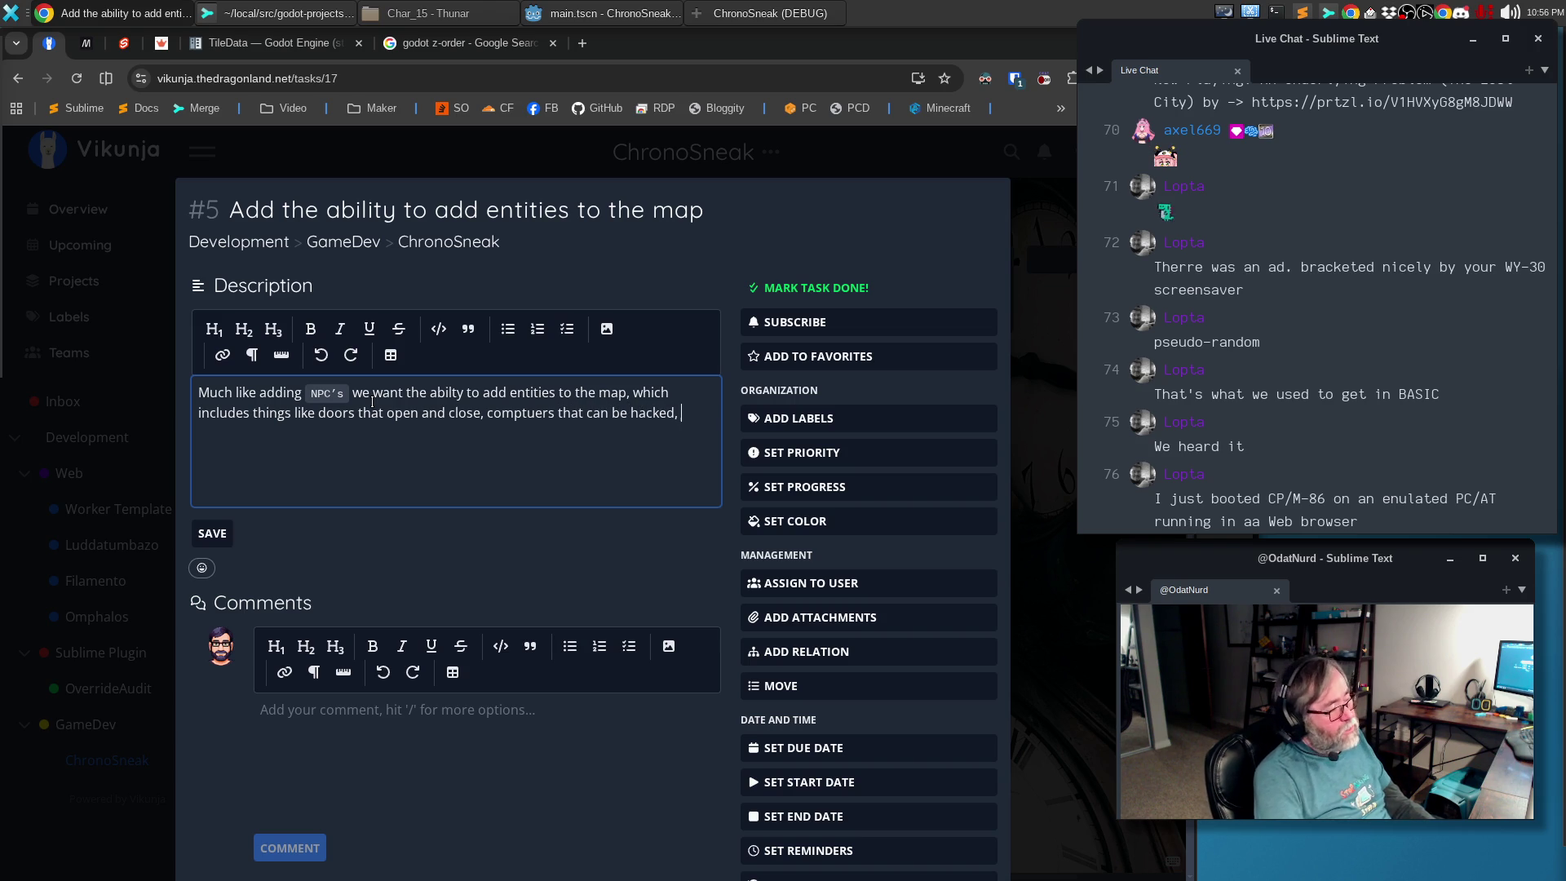
text(and so on.)
key(Return)
text(These things are the ones that are interactive in th)
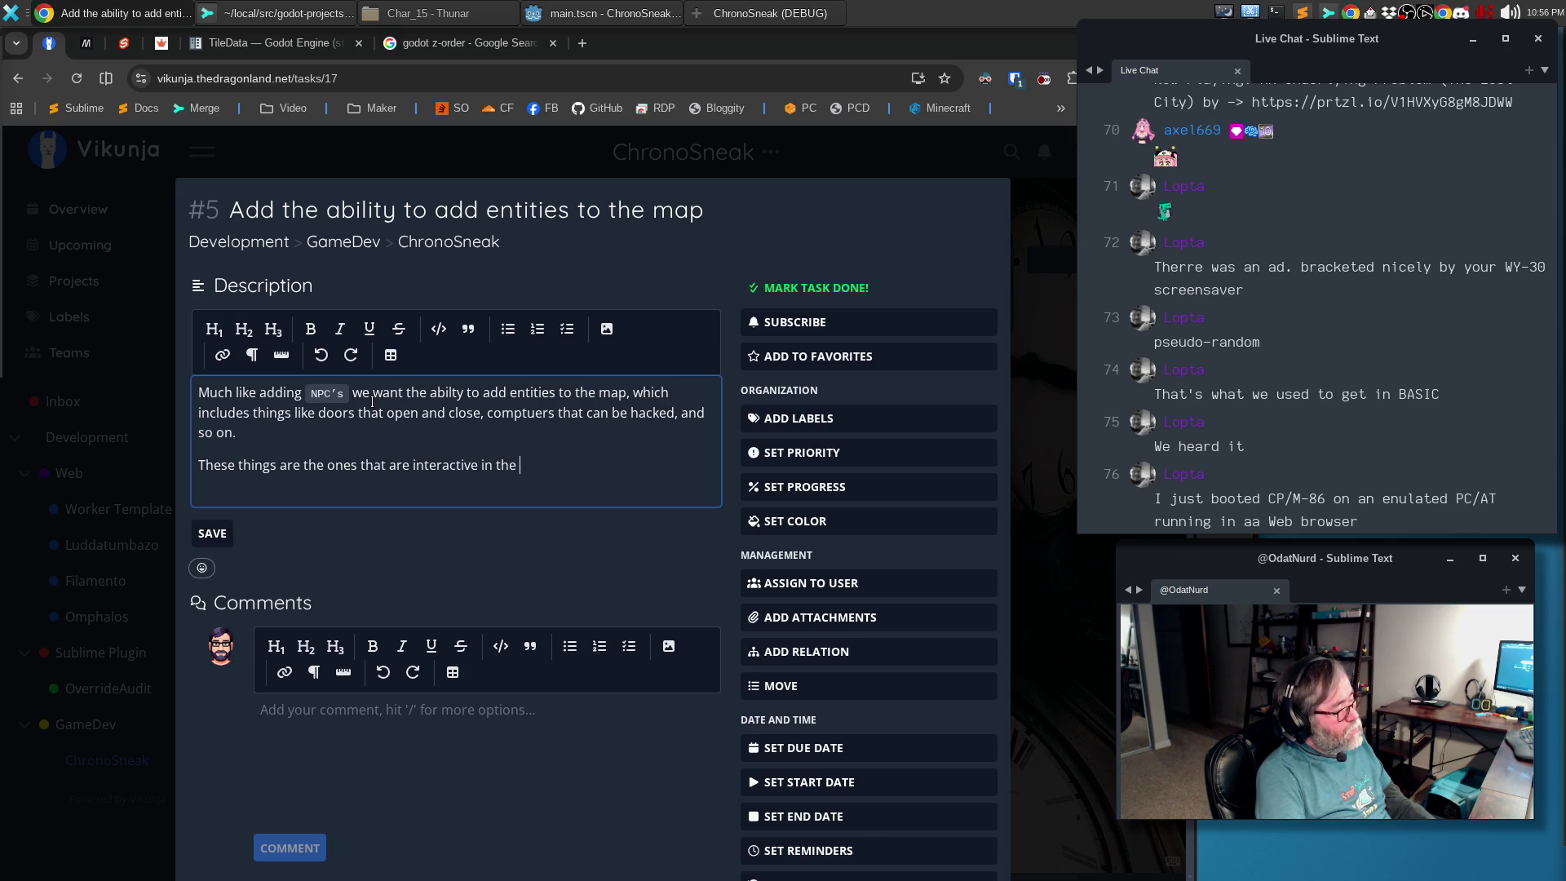
text(el)
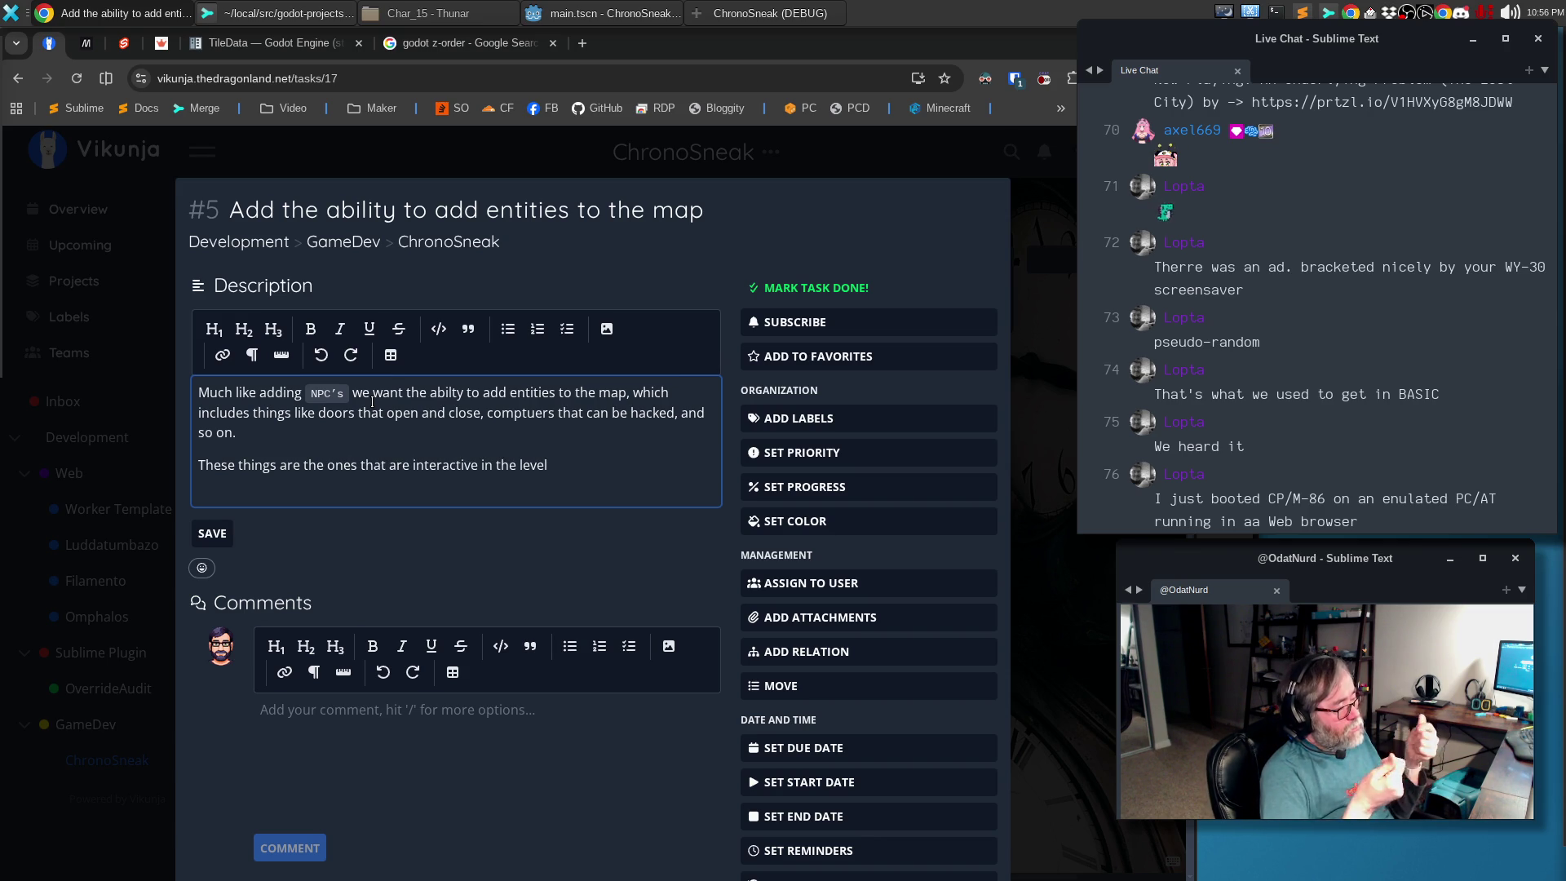
text( and a)
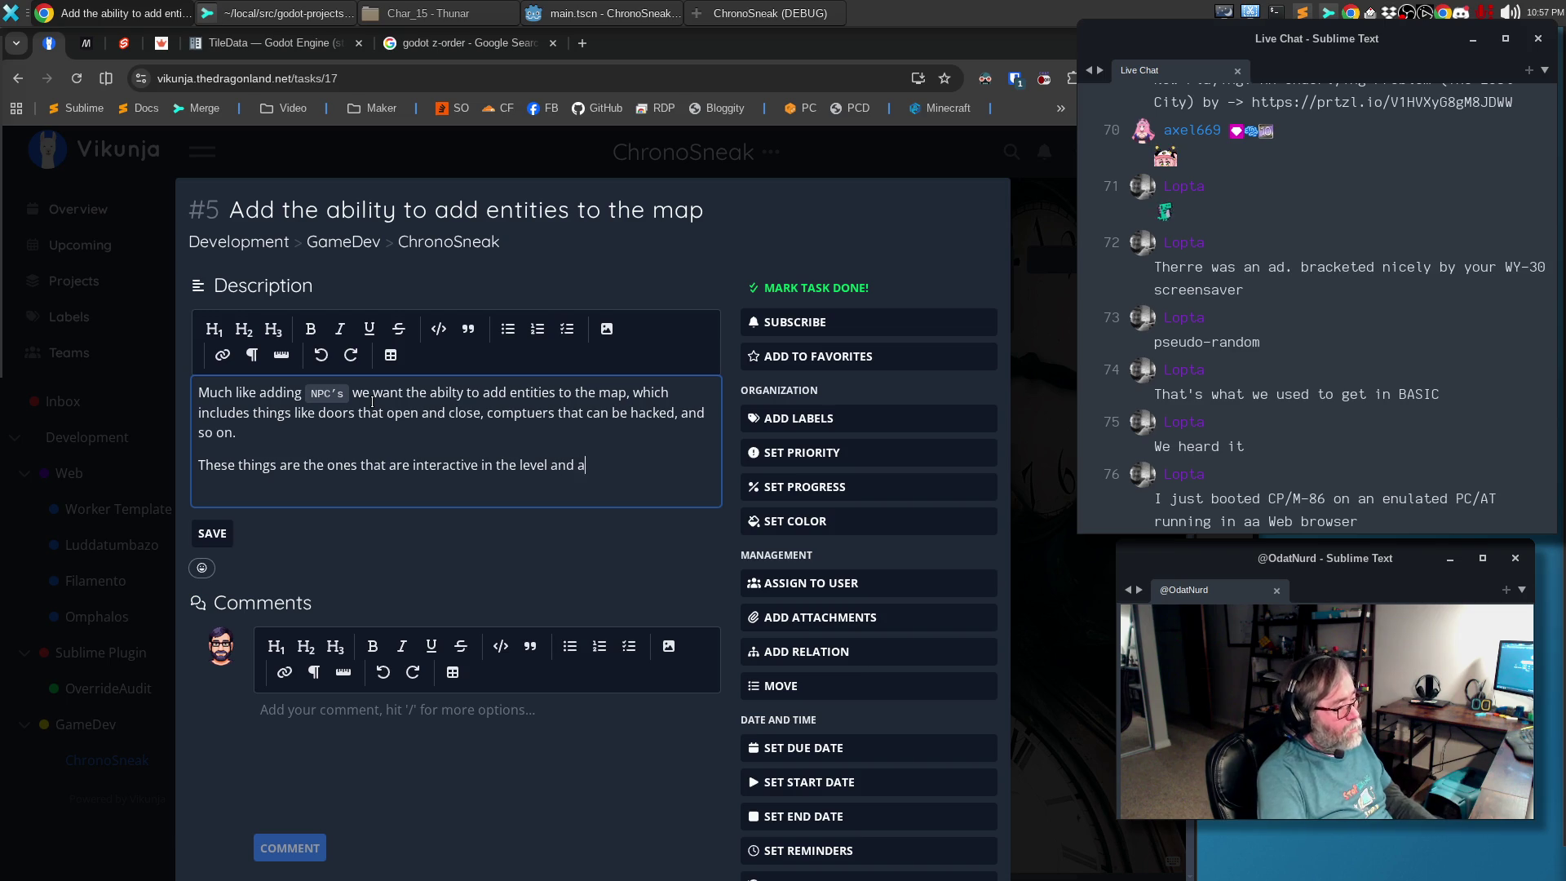
text(oals)
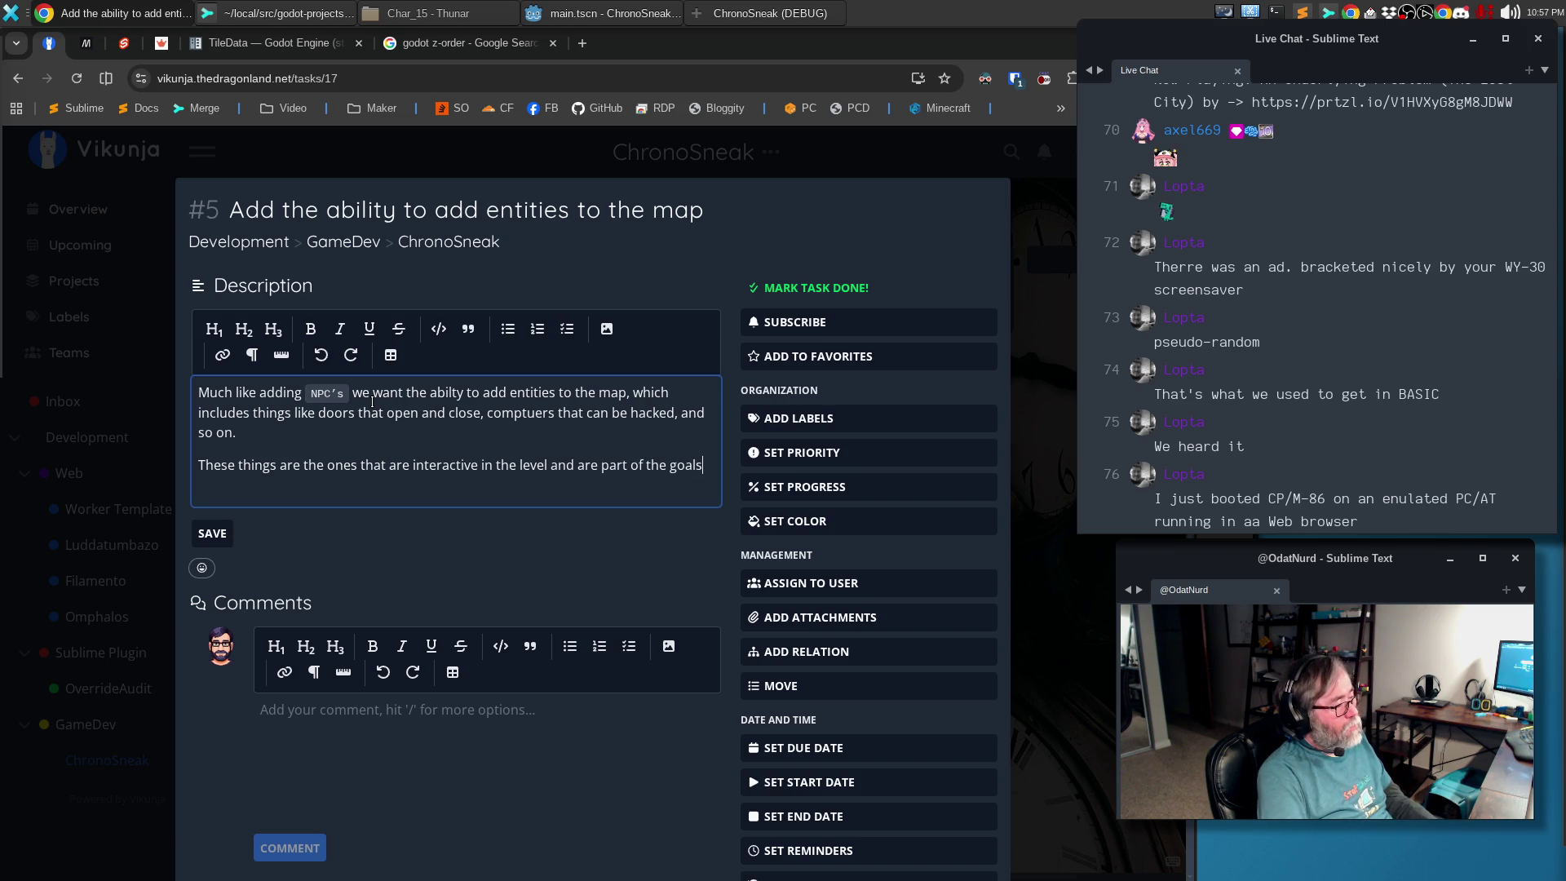
key(Return)
text(Since)
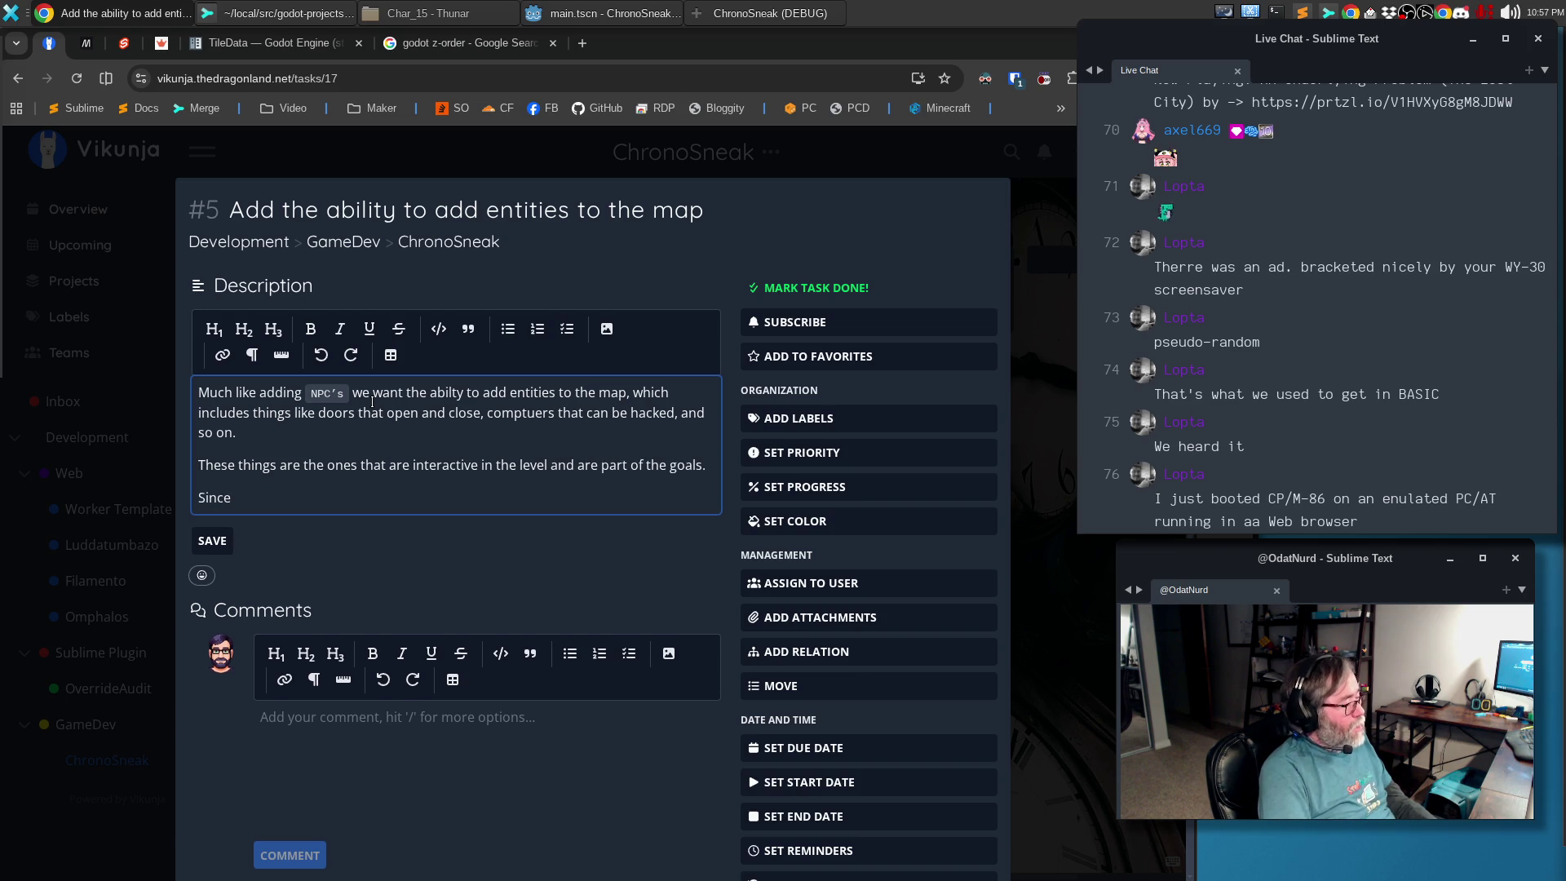
key(BackSpace)
key(BackSpace)
key(BackSpace)
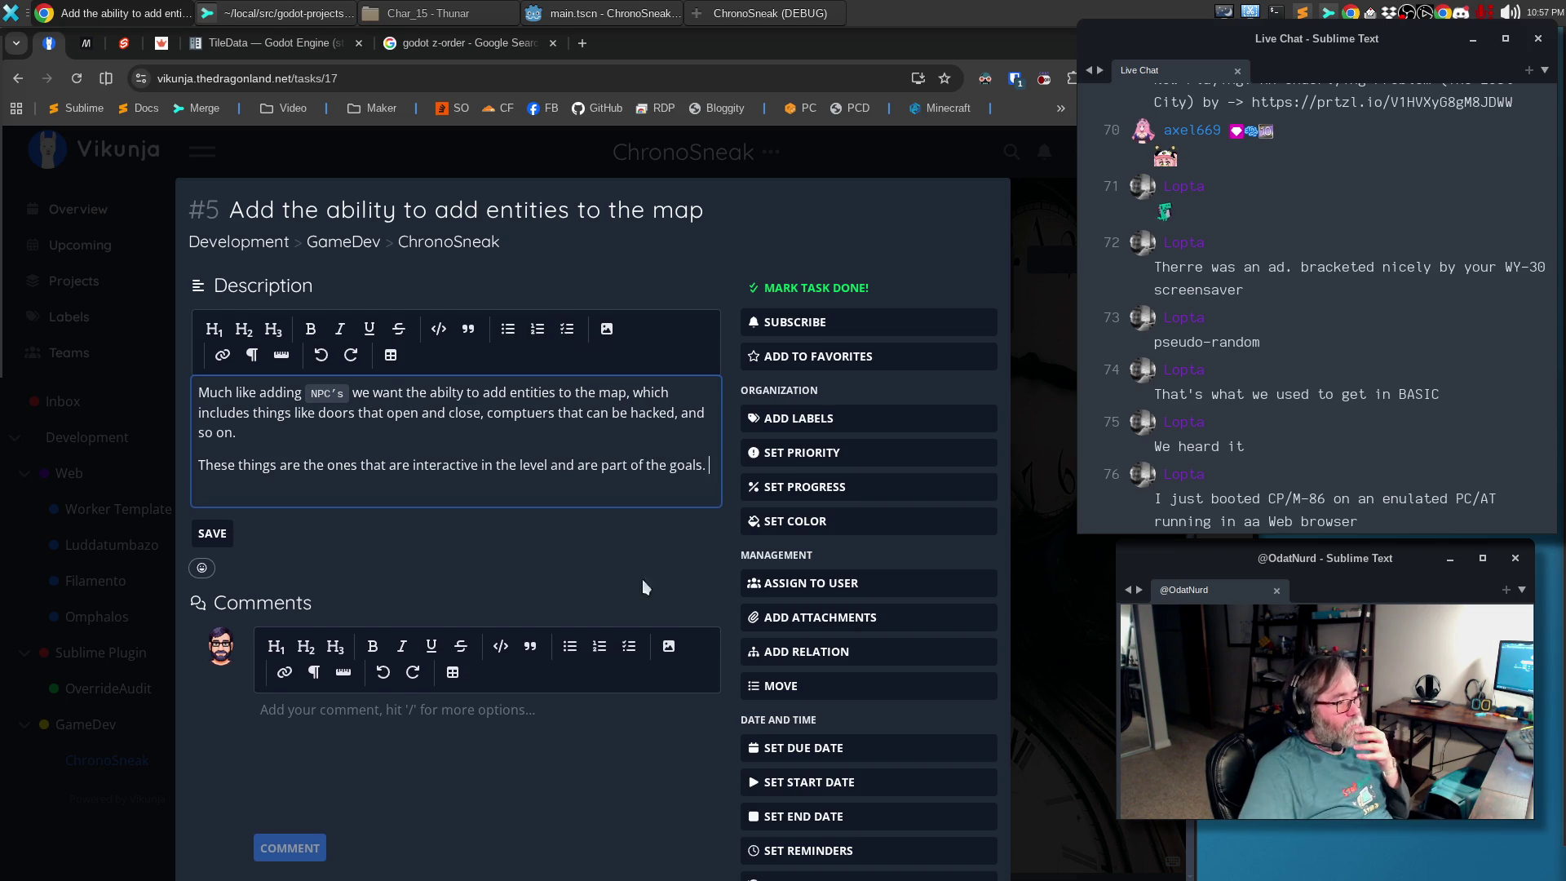
click(220, 536)
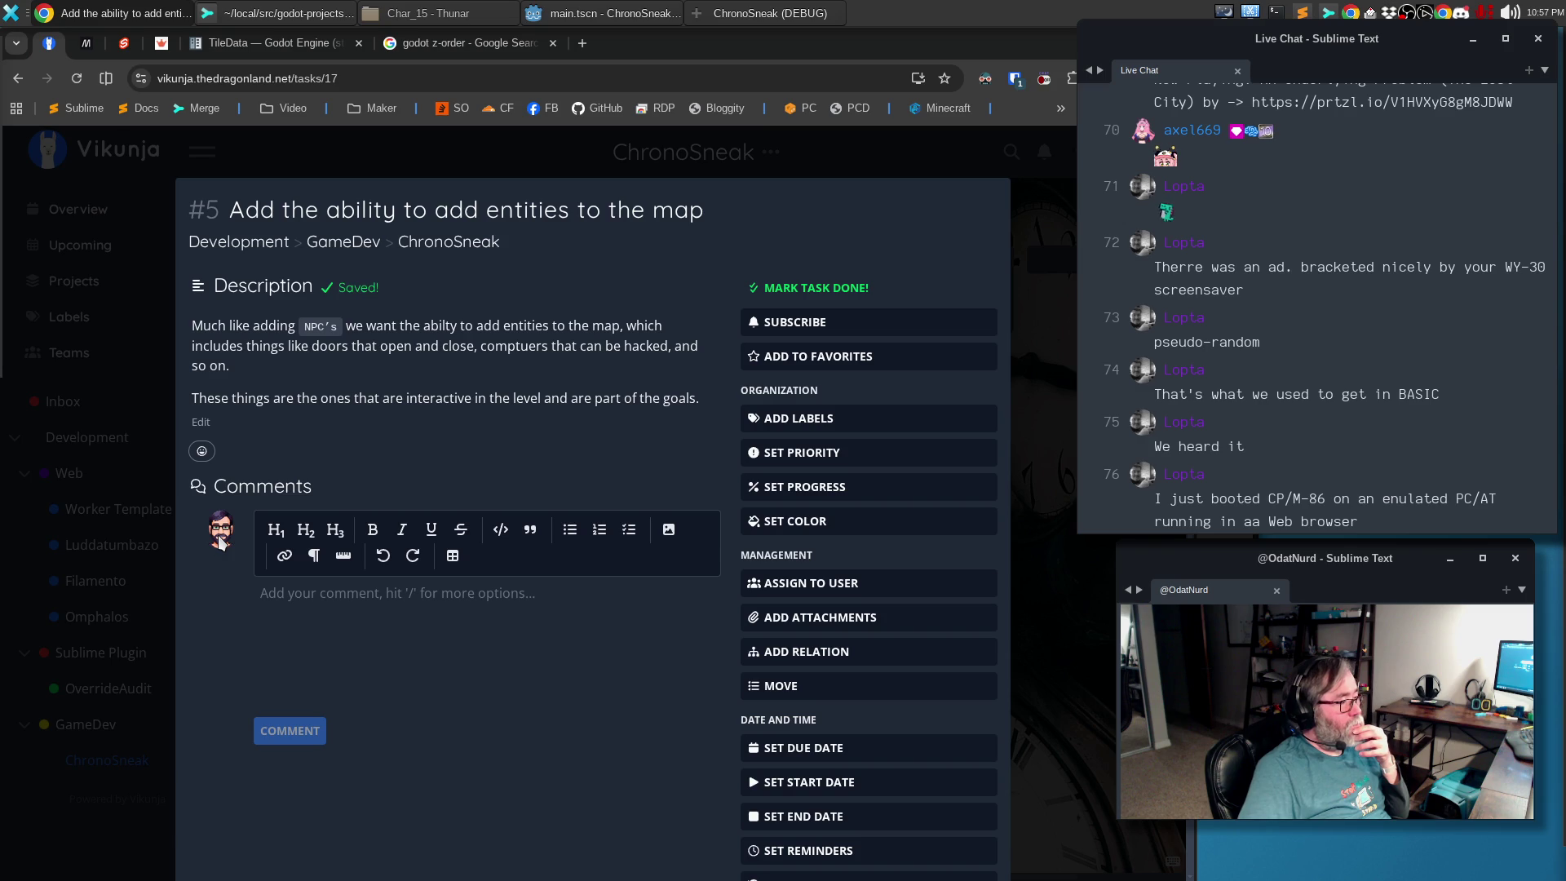
key(Escape)
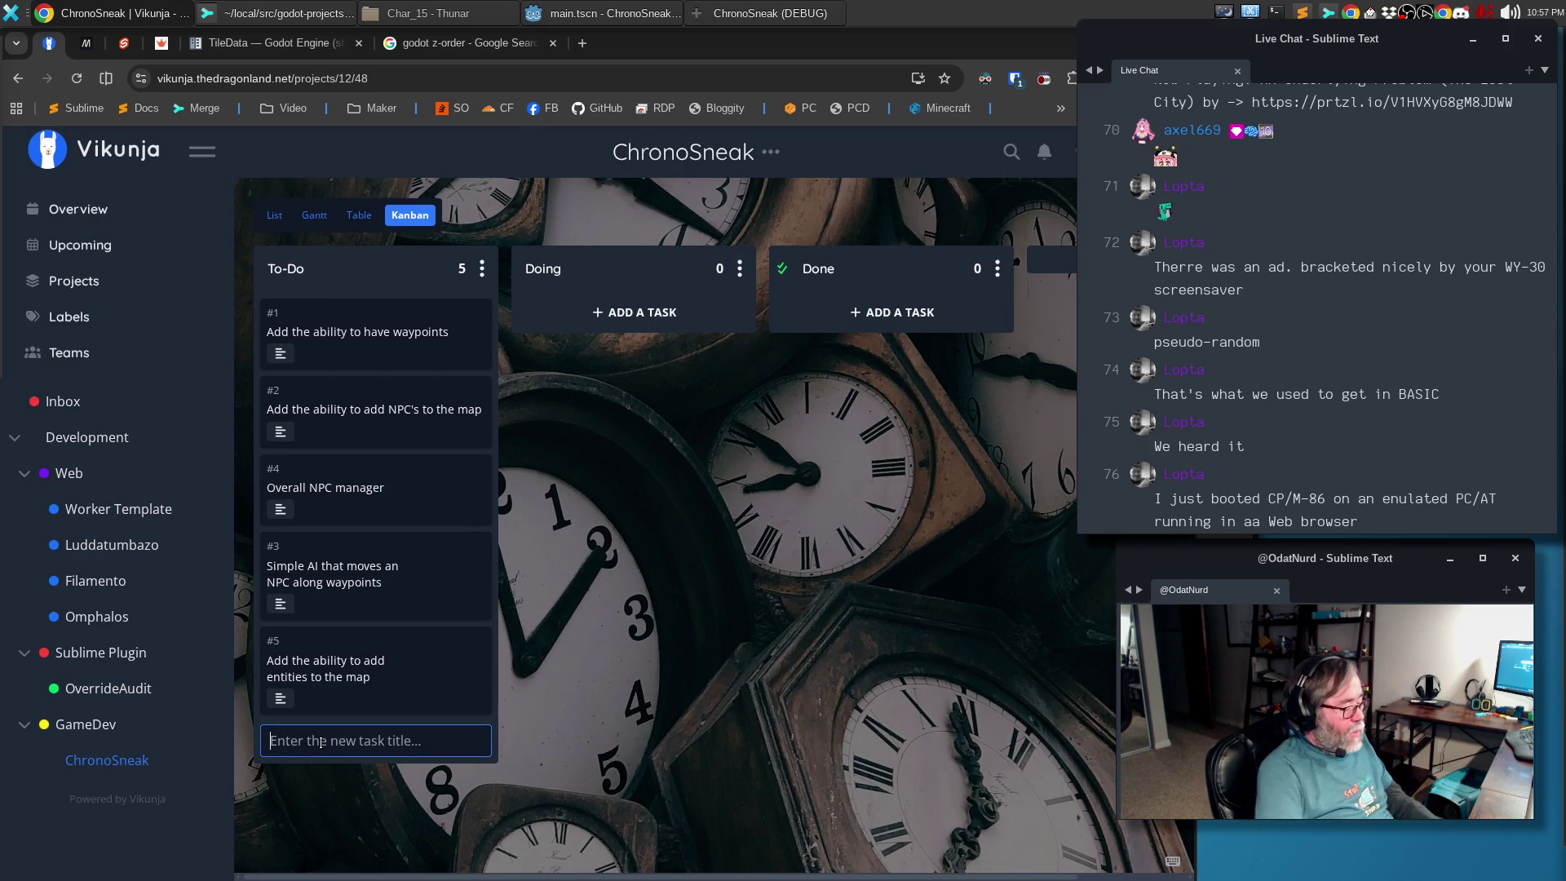
text(Overalll In)
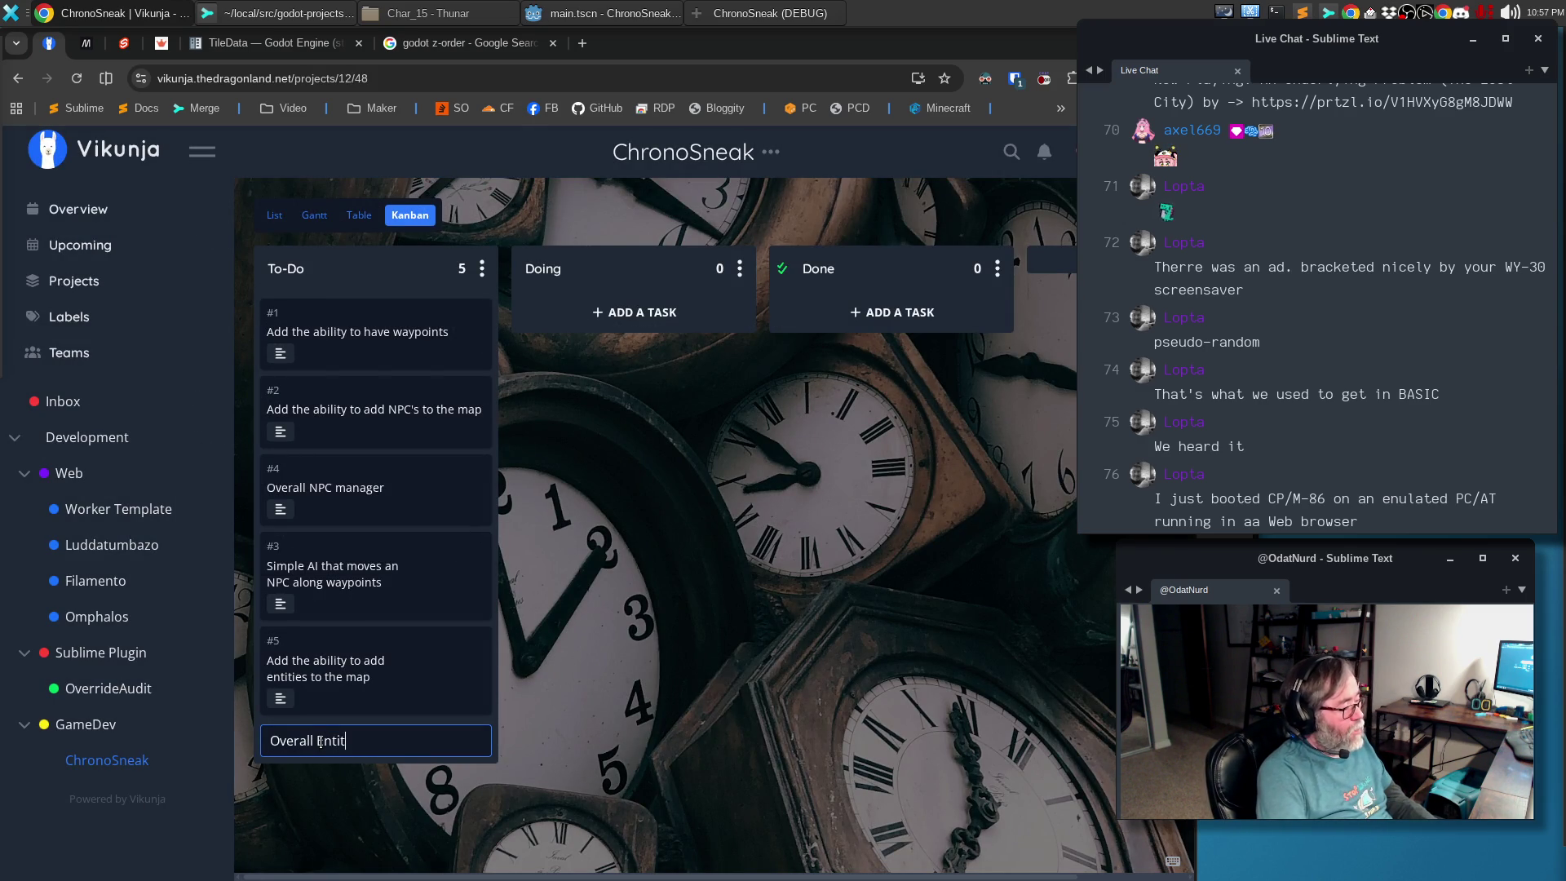
text(anager)
Create the Overall Entity Manager task, move it to the bottom of To-Do, and start its description
key(Return)
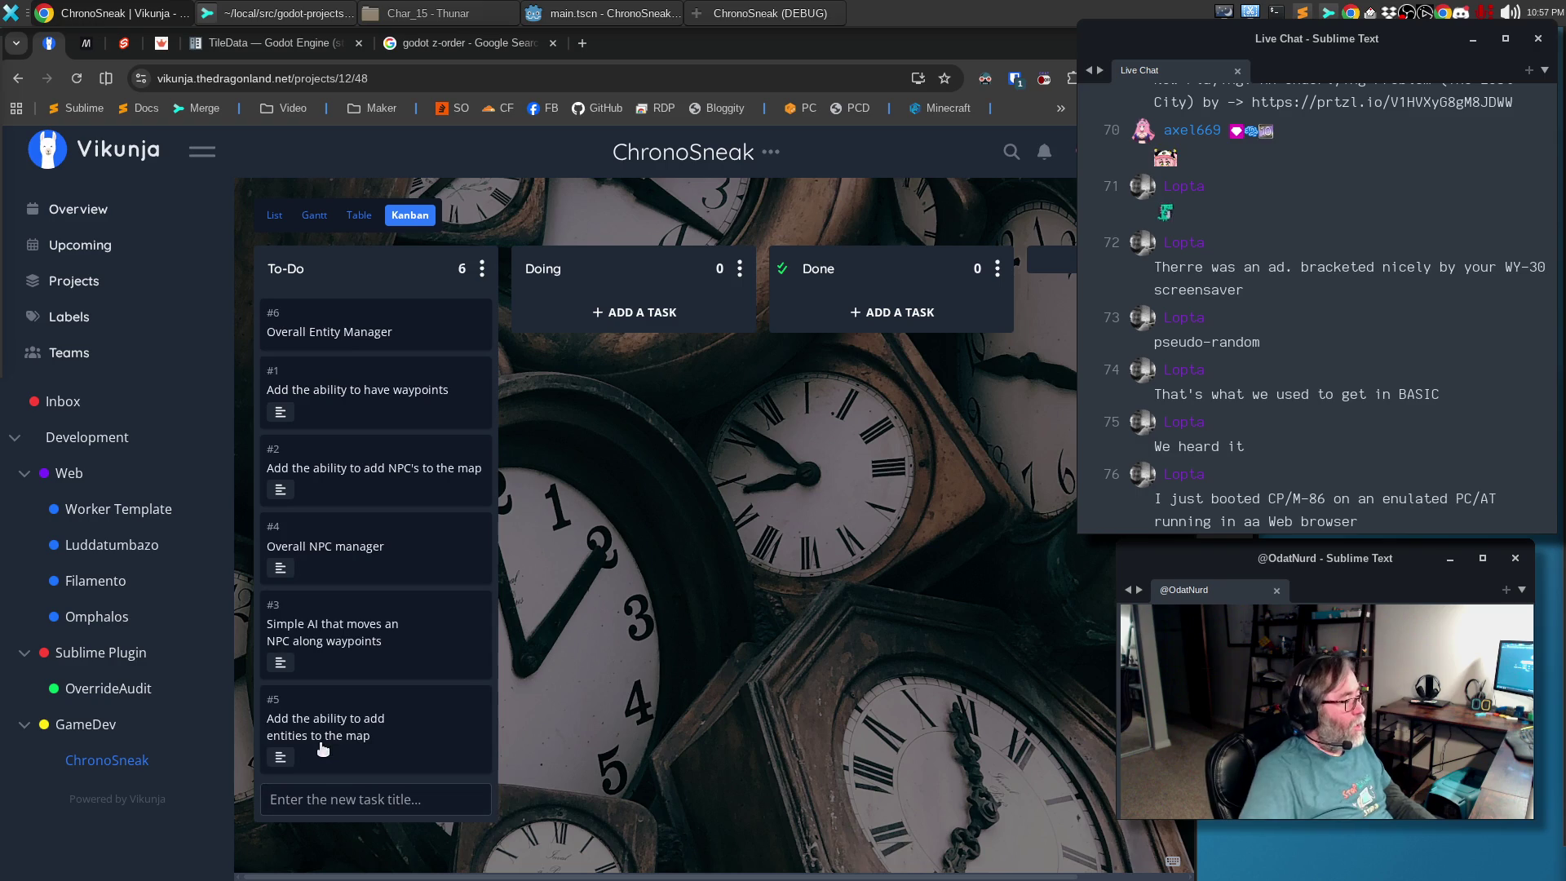
mouse_move(416, 331)
mouse_down()
mouse_move(375, 756)
mouse_move(361, 753)
mouse_up()
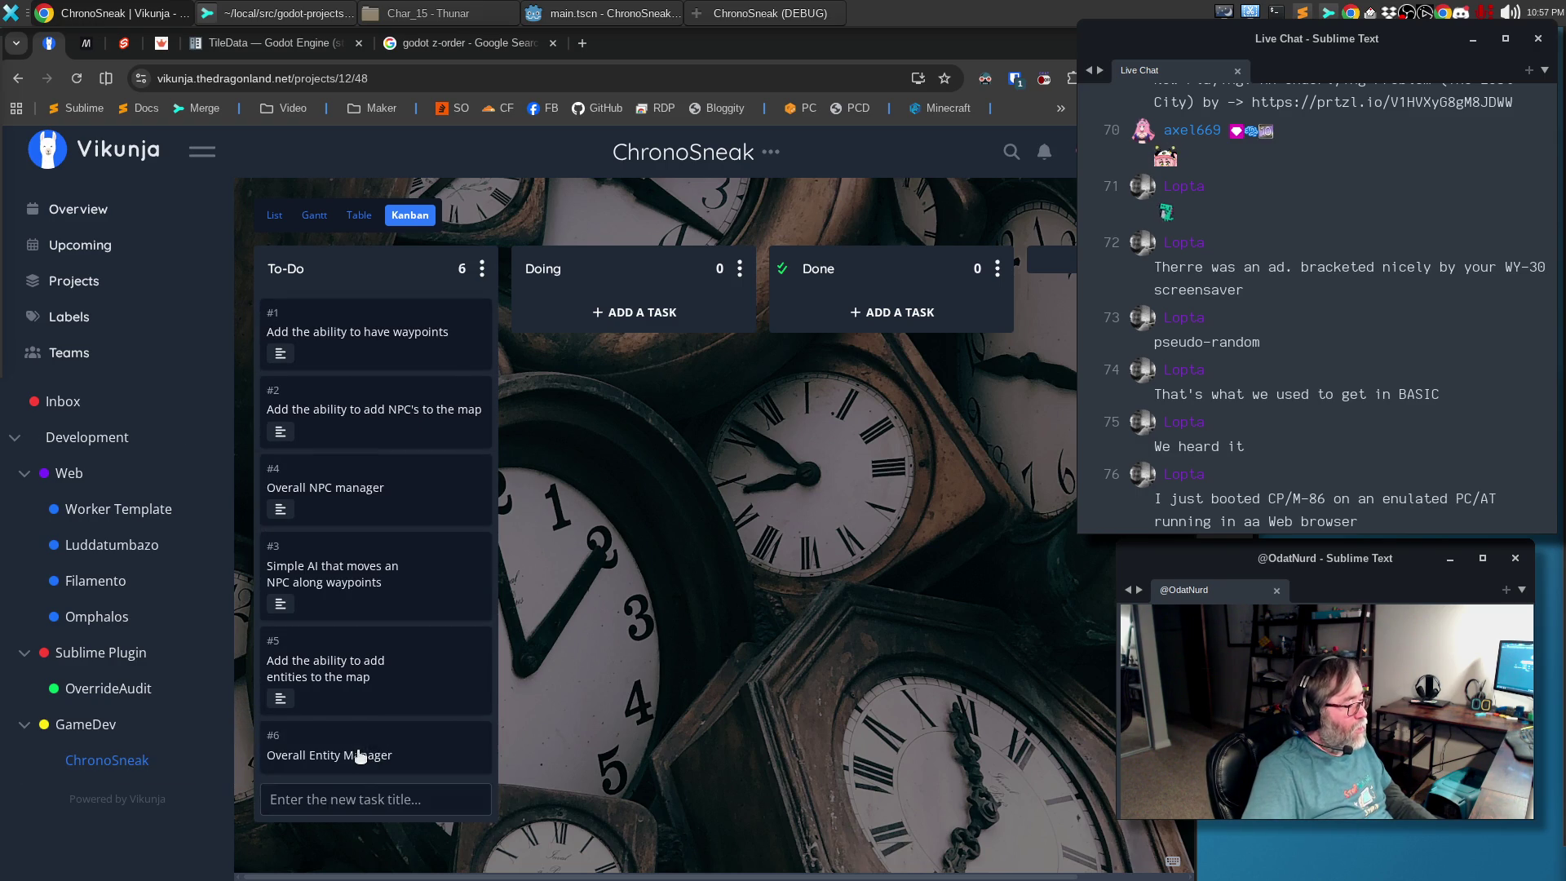
click(360, 757)
click(311, 427)
text(M<)
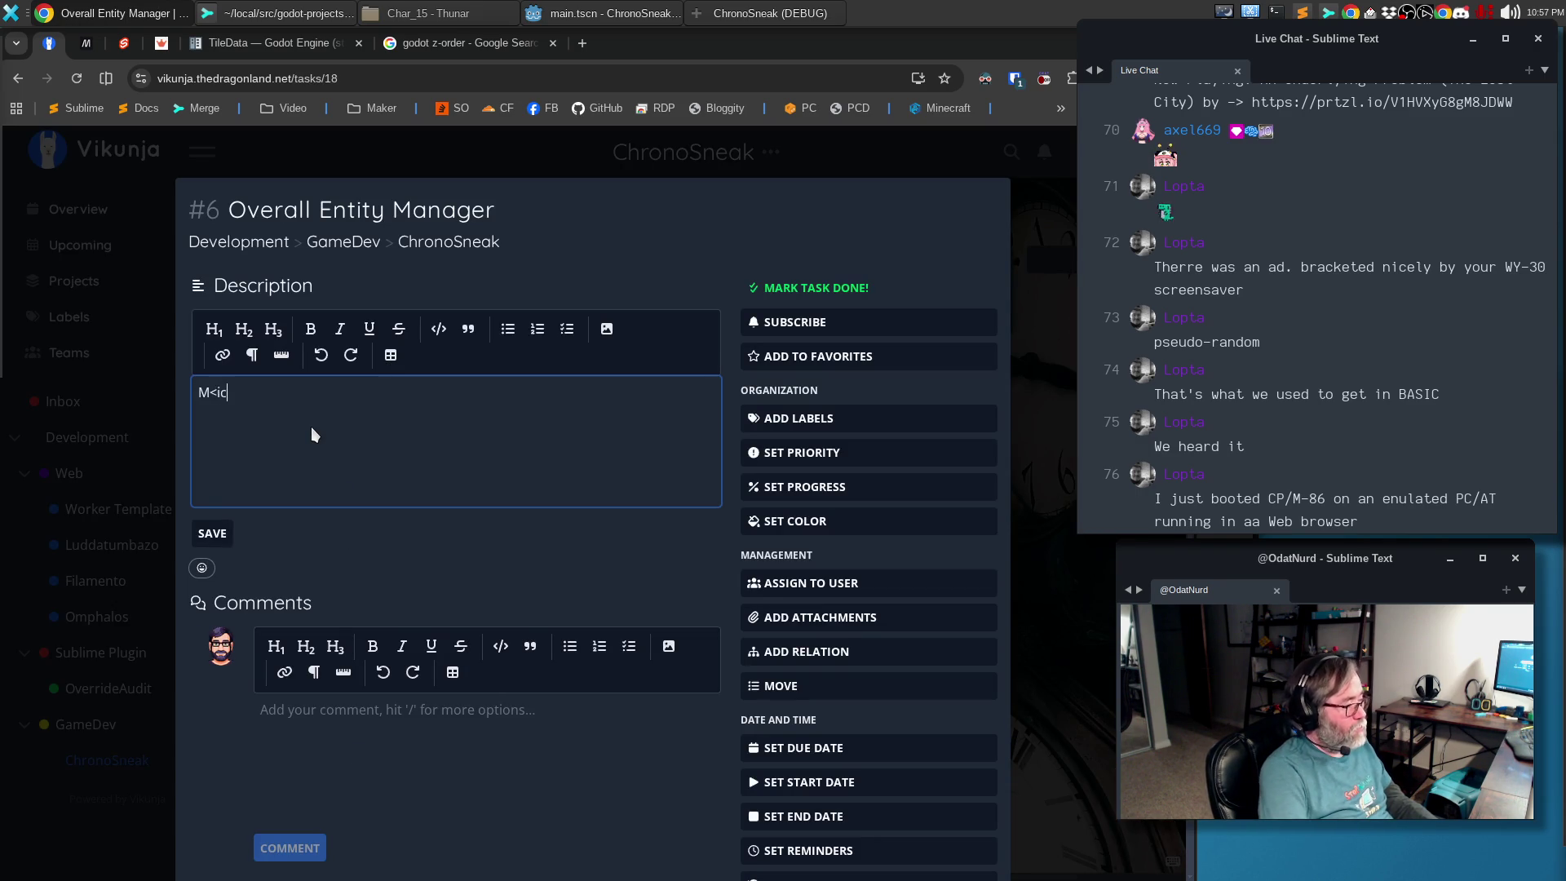
Write the first paragraph about NPCs and other turn-taking entities, formatting NPC as code
key(BackSpace)
text(uch like the `Overall)
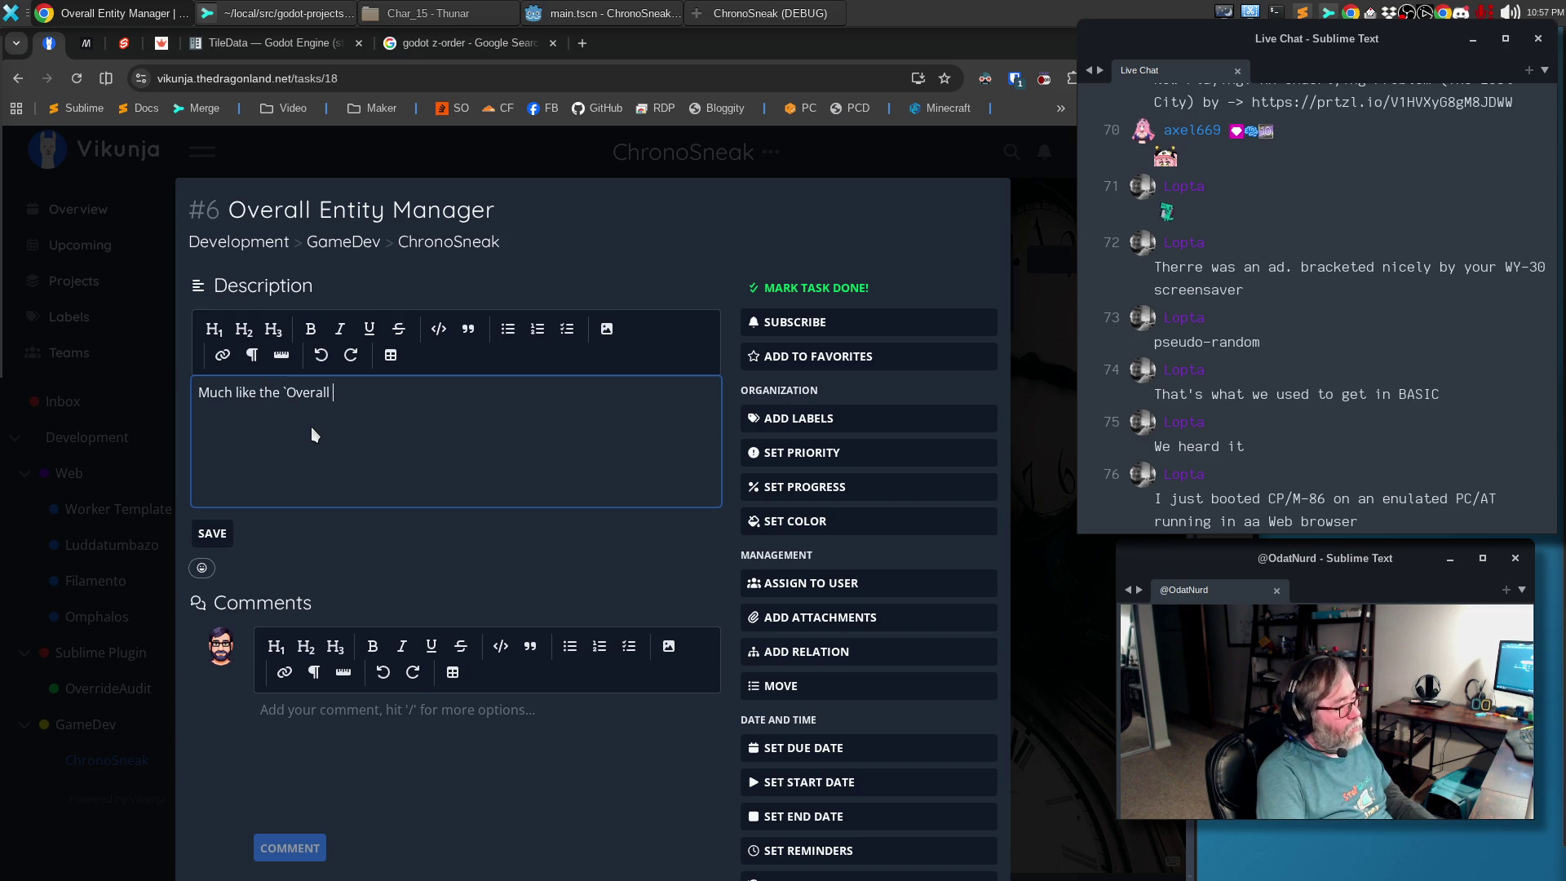
text( Manager`, since entities will do things )
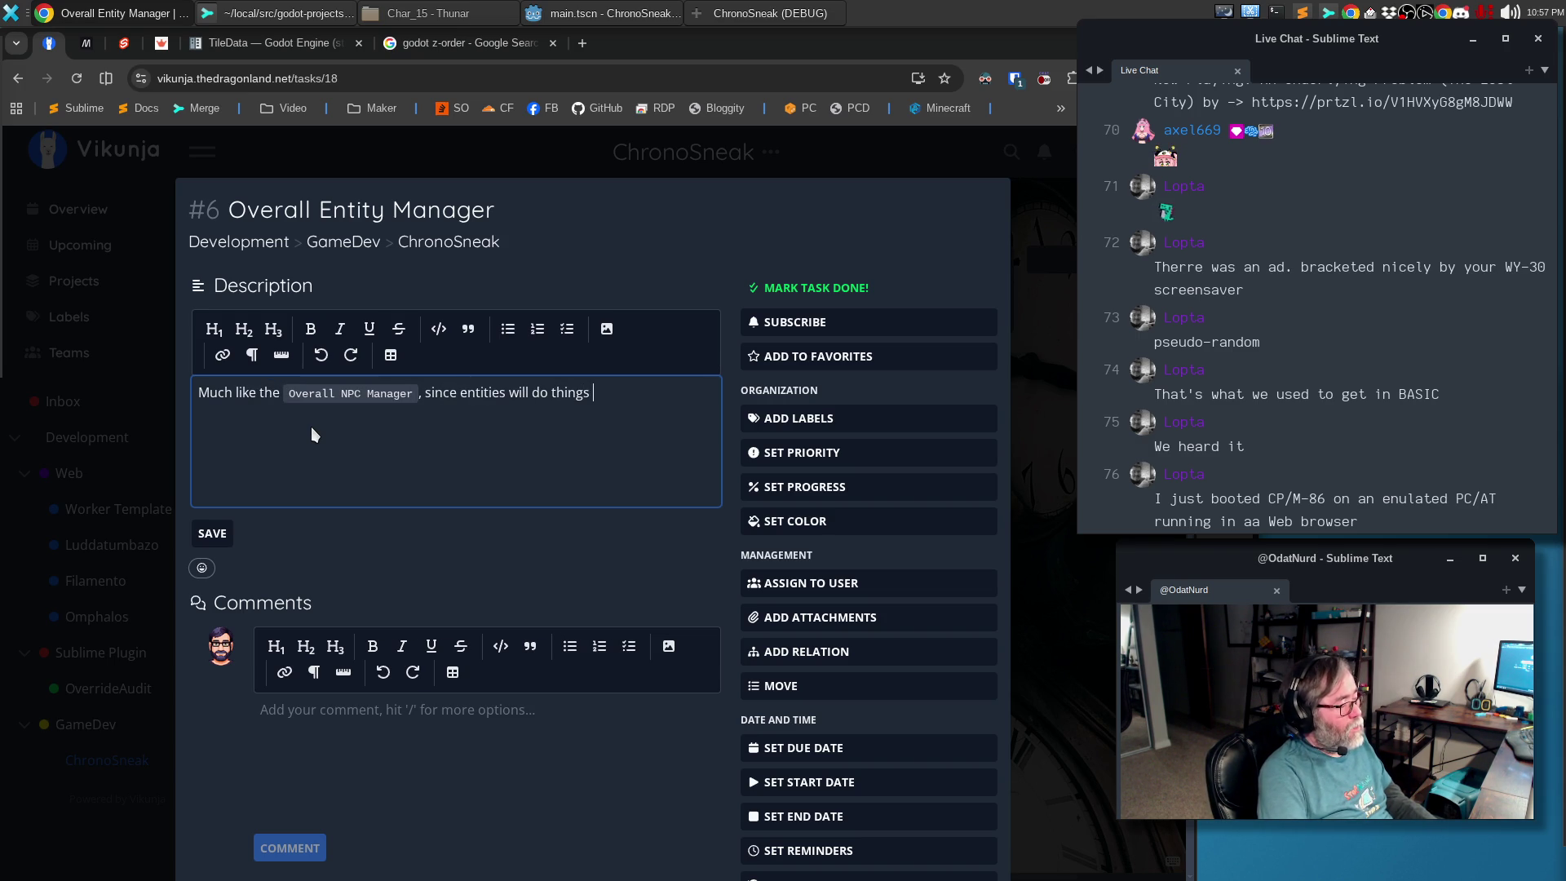
text(a turn)
text(, such as ticking down)
text( the time be)
text(fore they )
text(take anotehr)
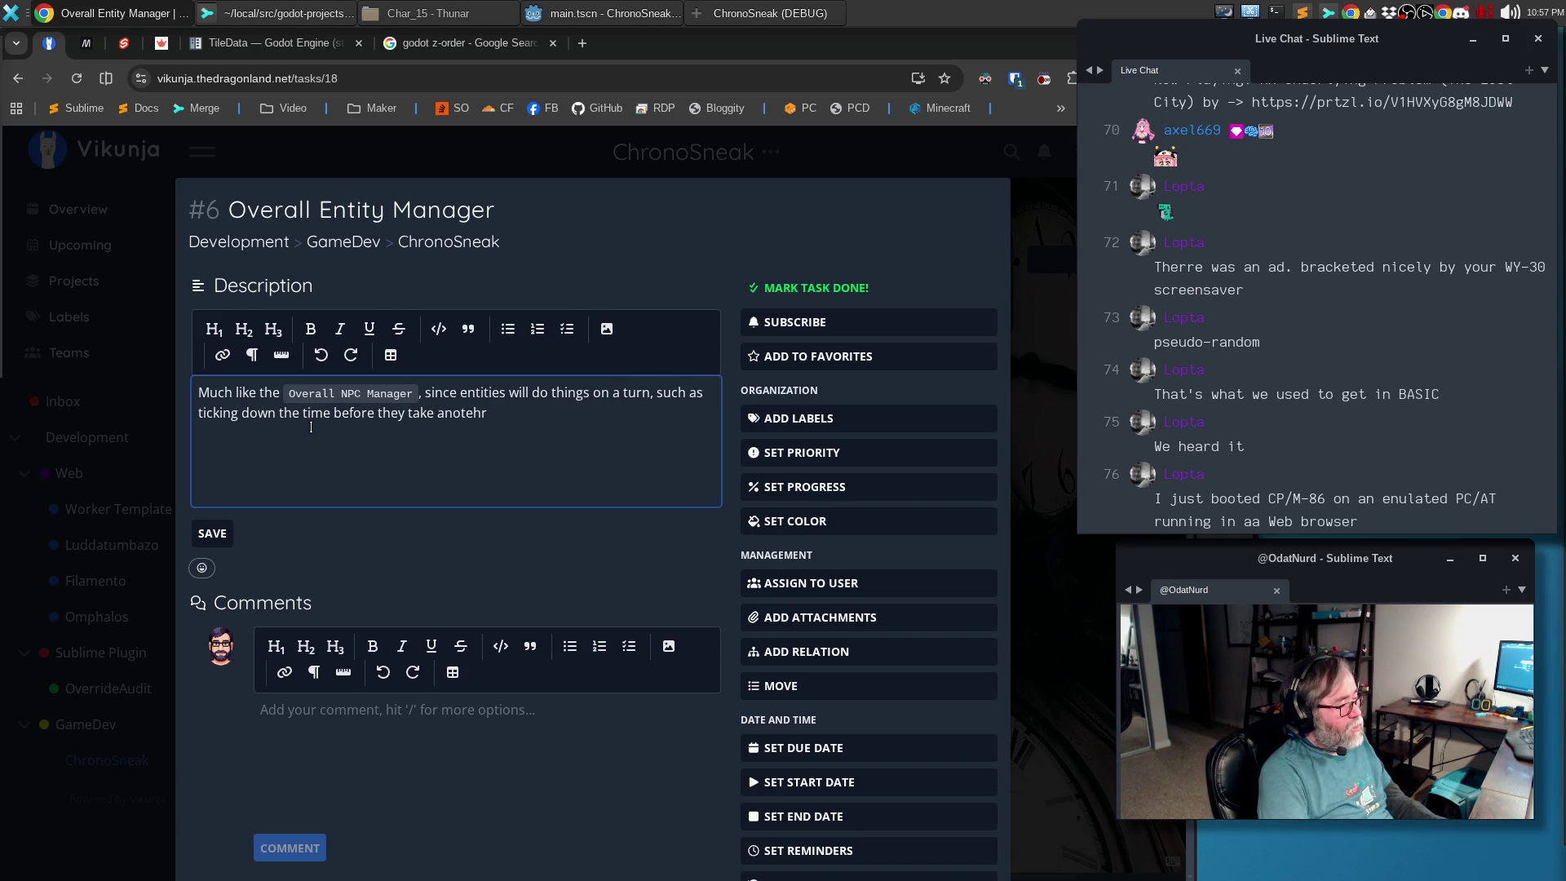
key(BackSpace)
key(BackSpace)
key(BackSpace)
key(BackSpace)
text(her action, they need something that orche)
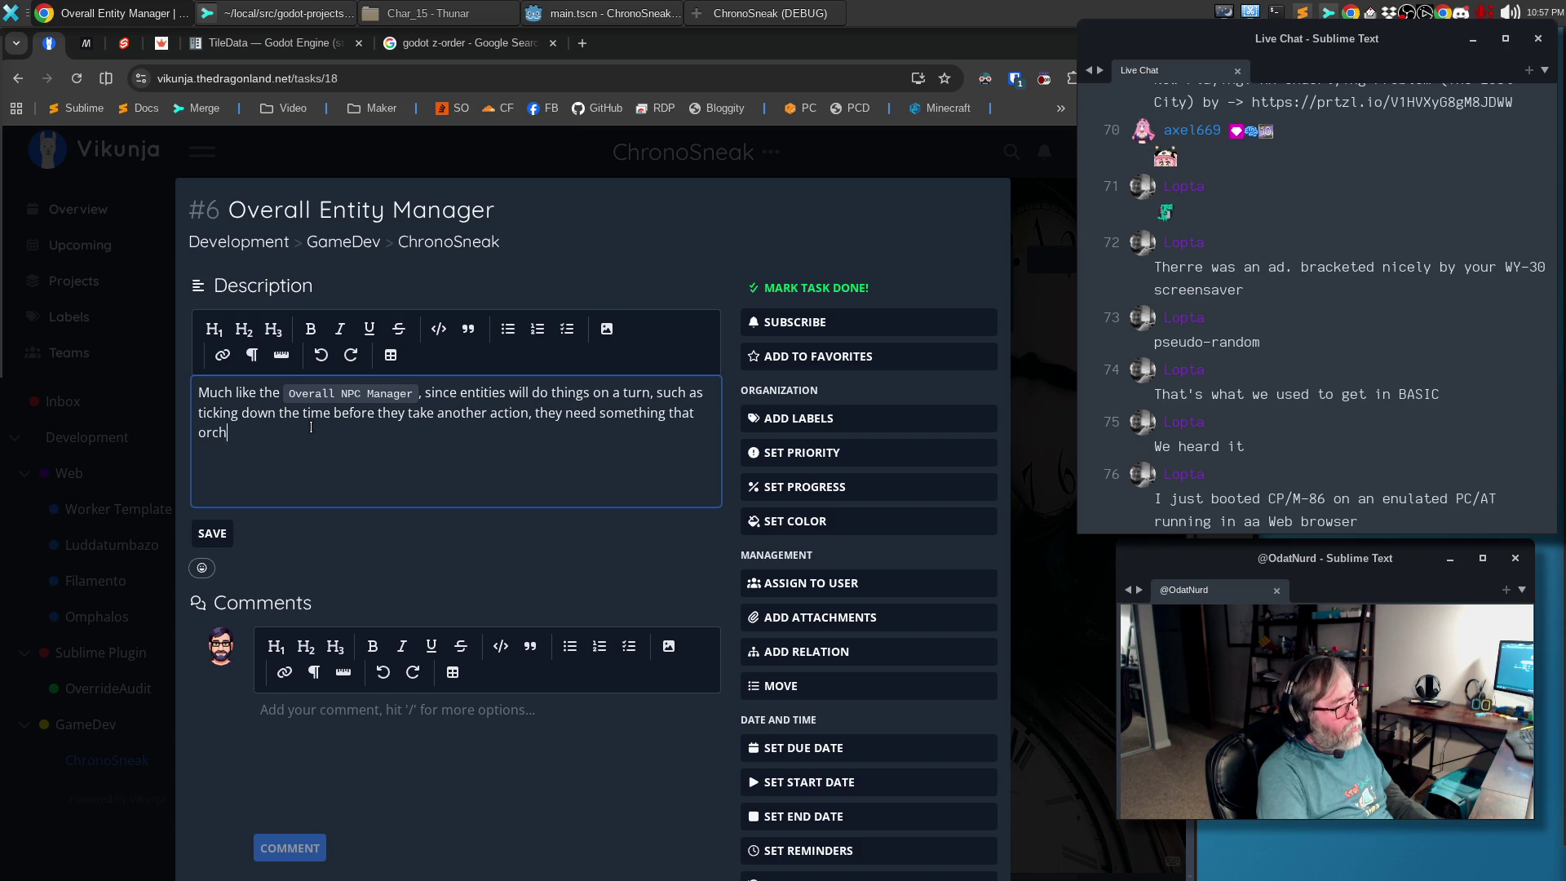
text(strates them in the)
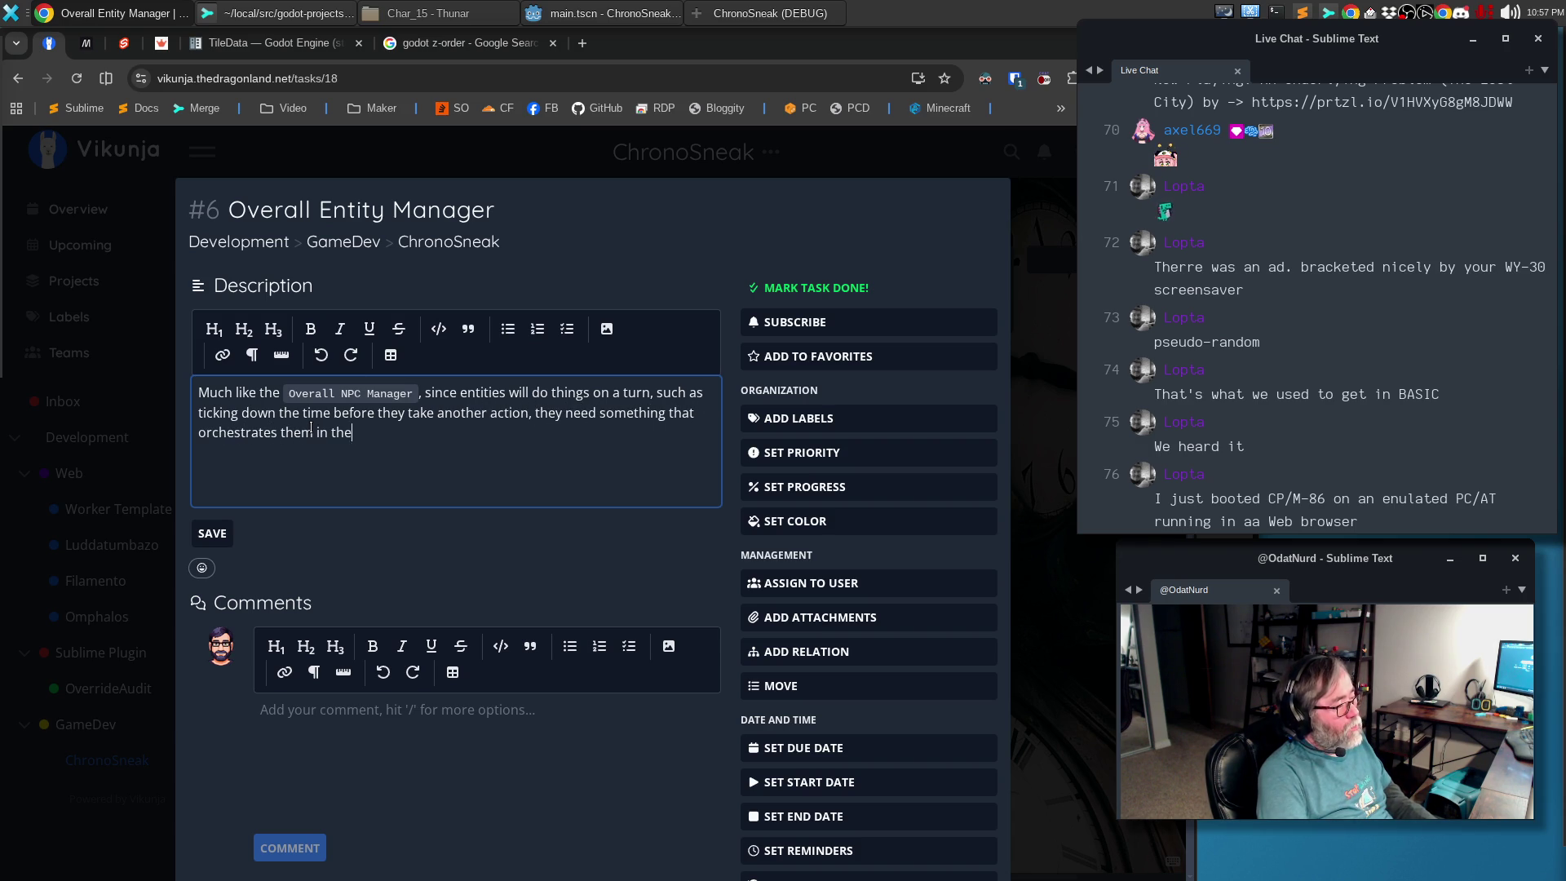
text( same way that the)
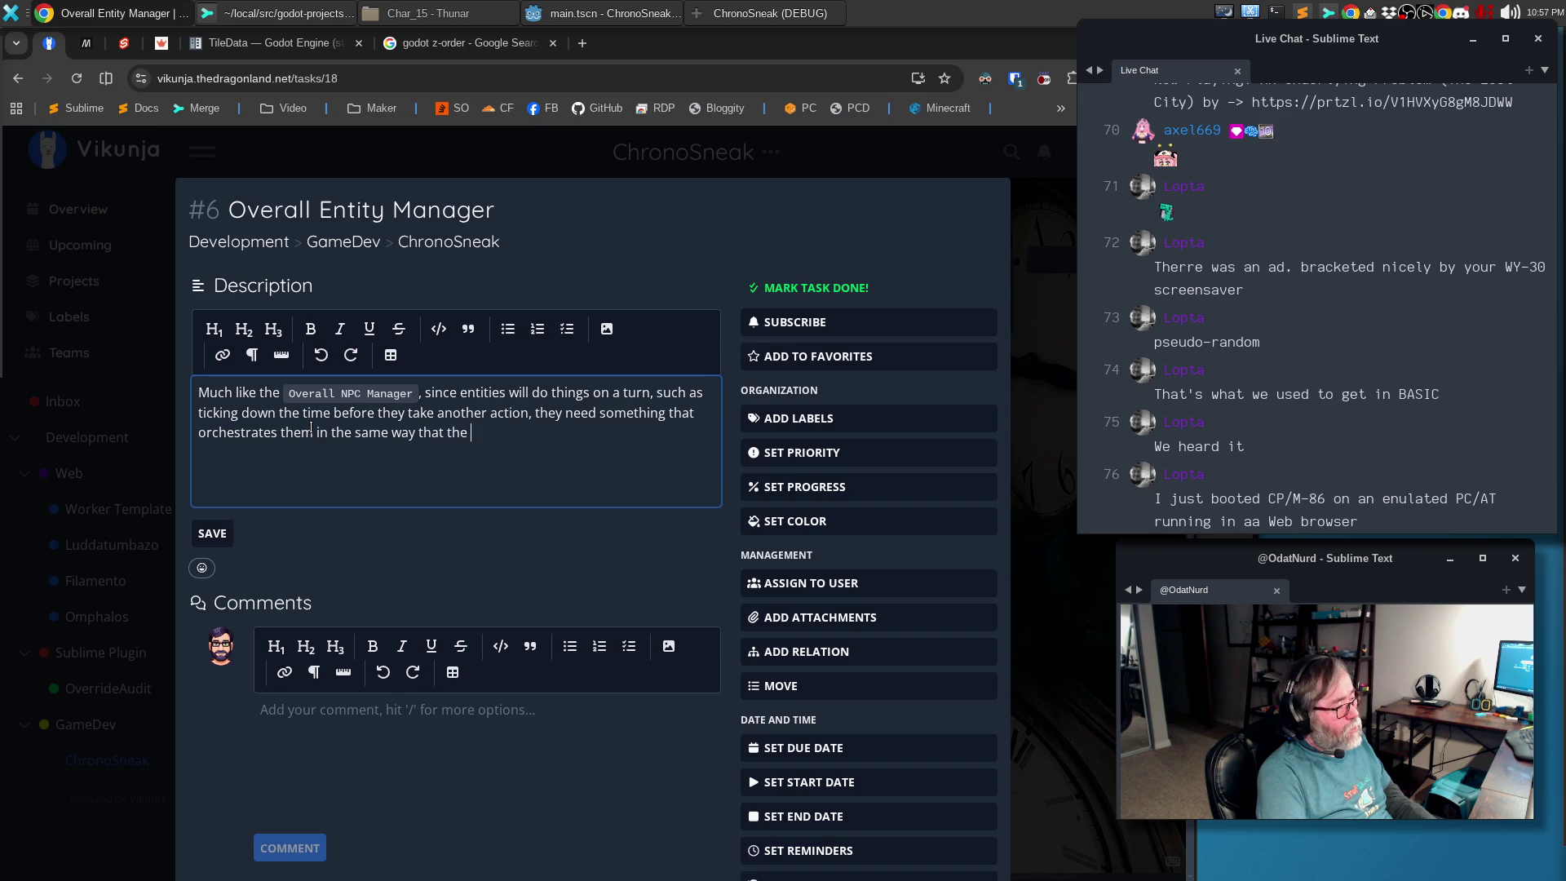
text(`N)
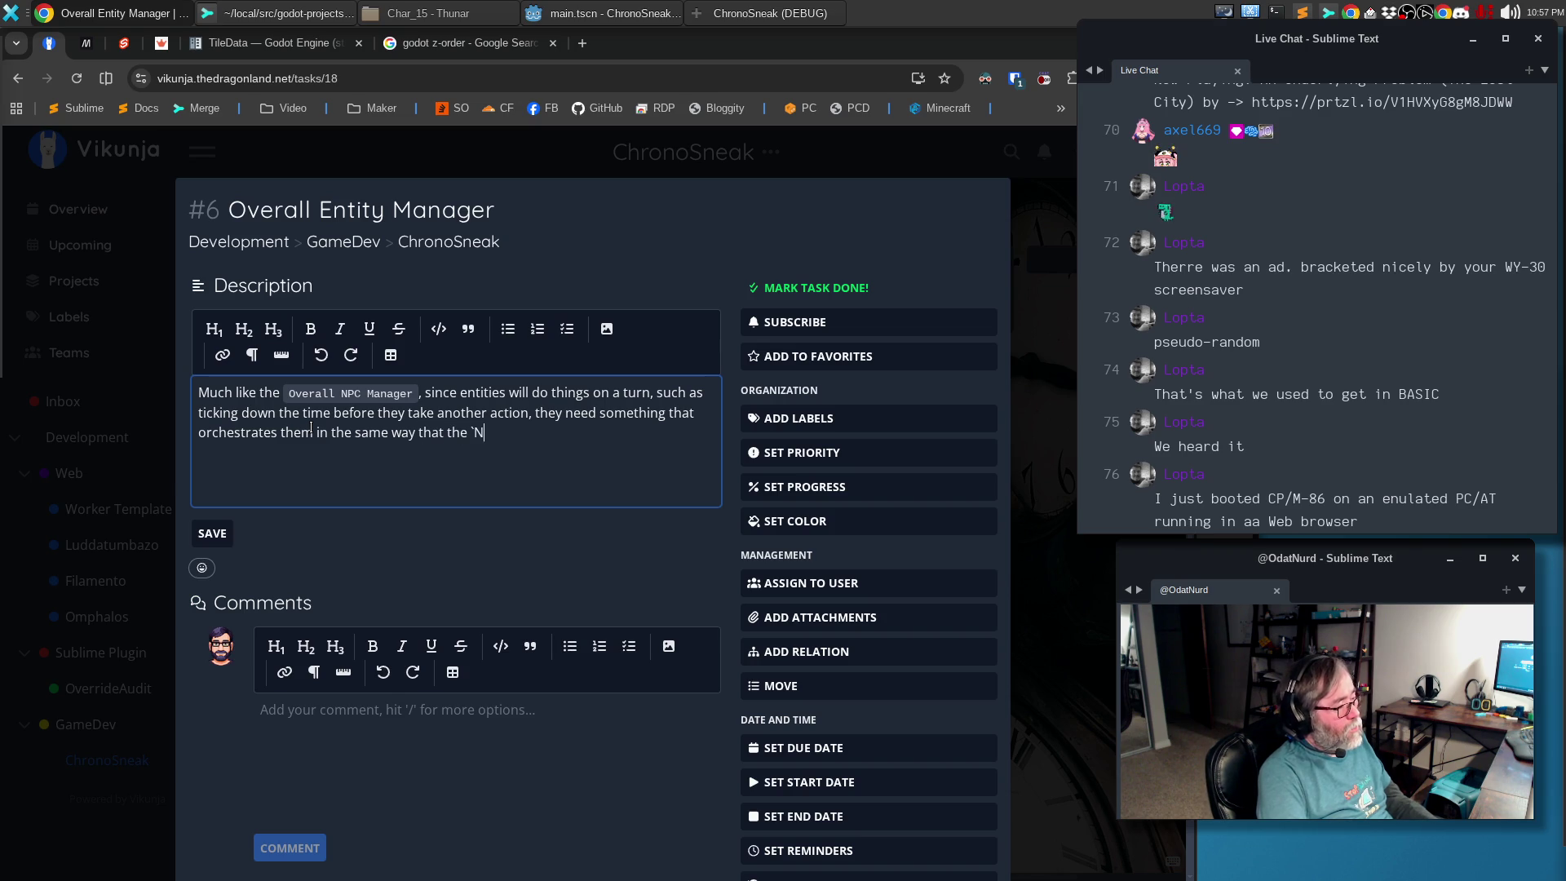
text(s` h)
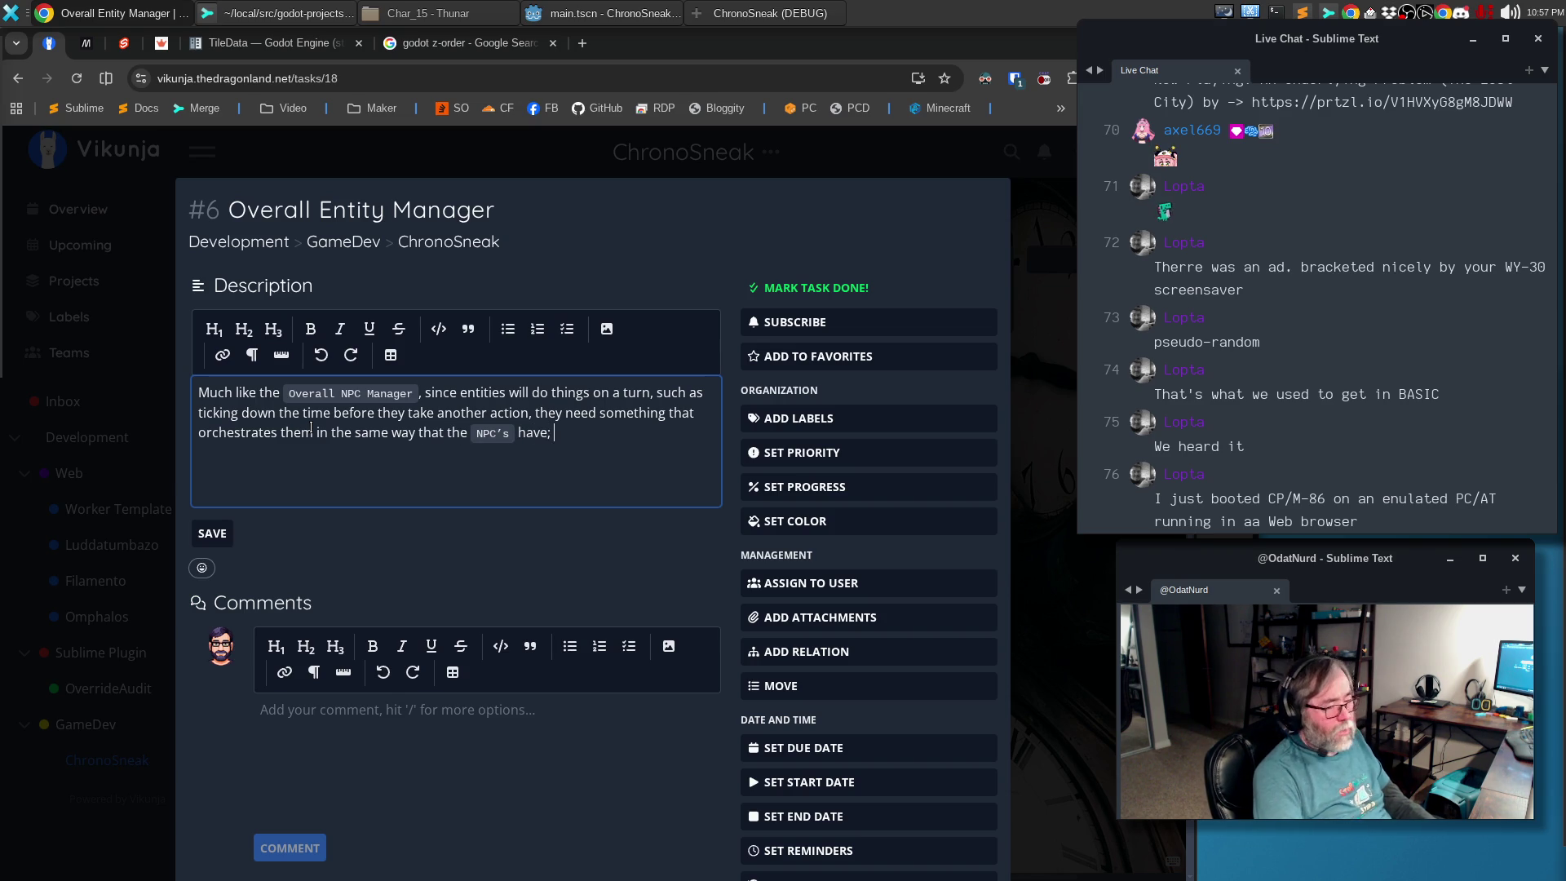
text(; this)
key(BackSpace)
key(BackSpace)
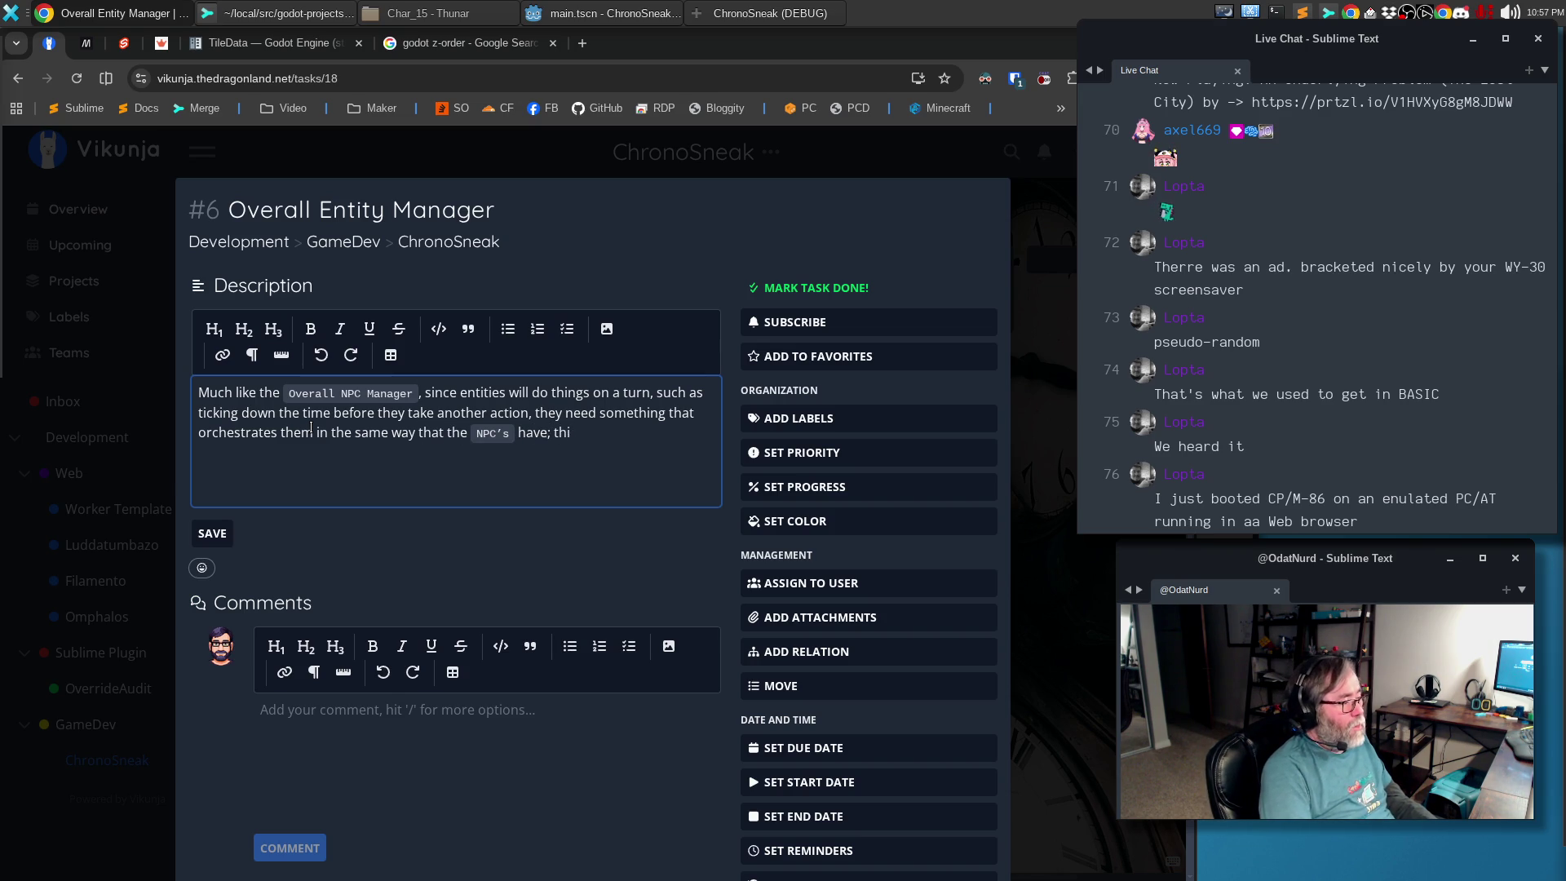
key(Return)
text(THis might)
Add the paragraph on deterministic action like the NPC manager, save, and return to the board
key(BackSpace)
key(BackSpace)
key(BackSpace)
text(This might actually end up being an offshoot of or par)
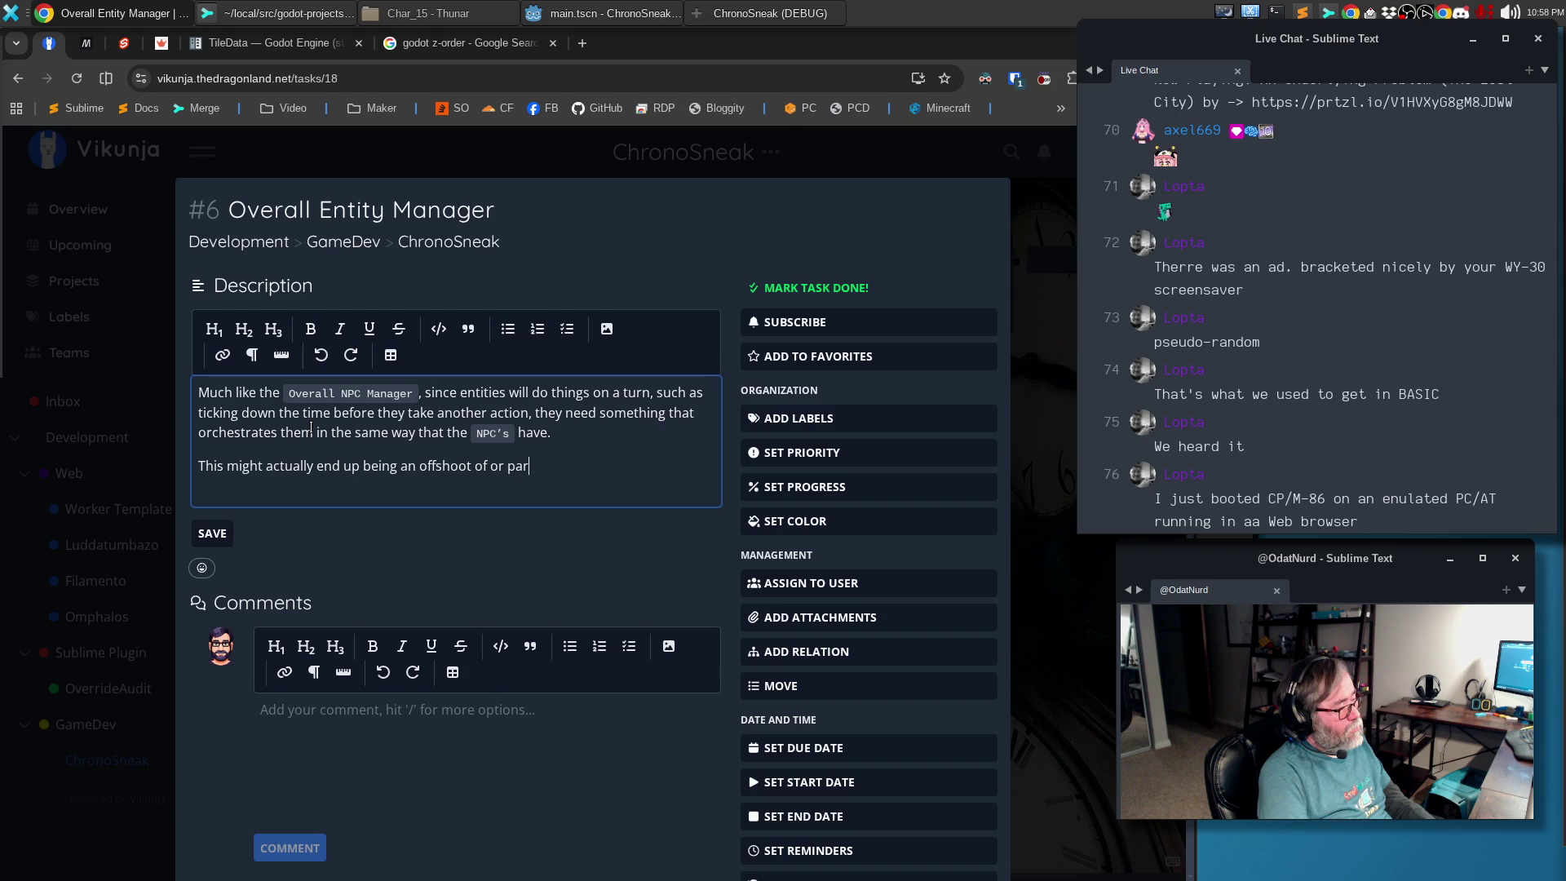
text(t of the `NPC)
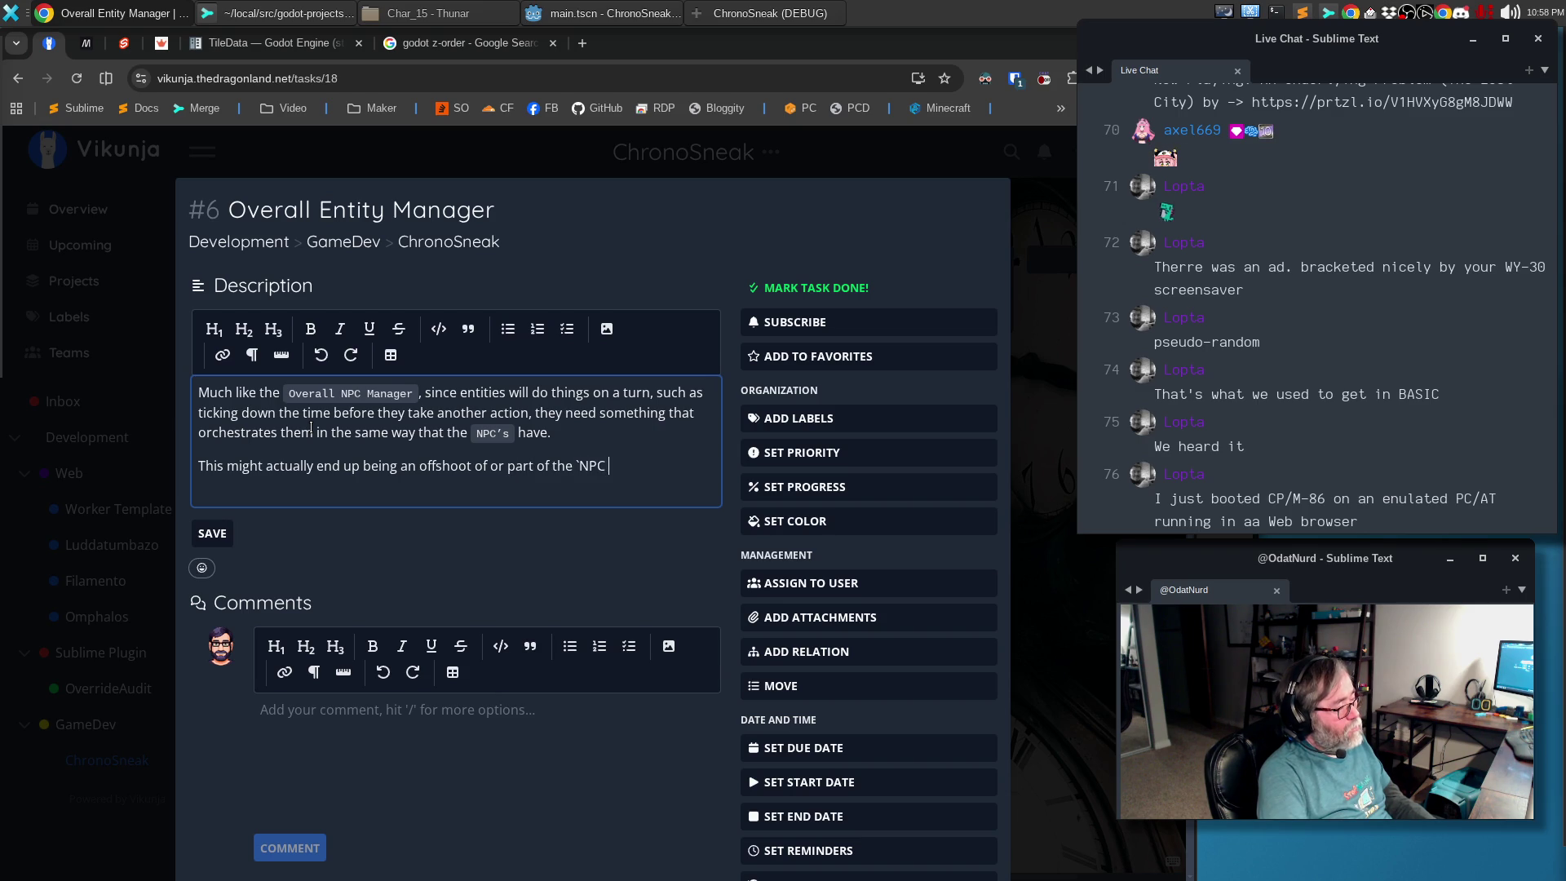
text(ut )
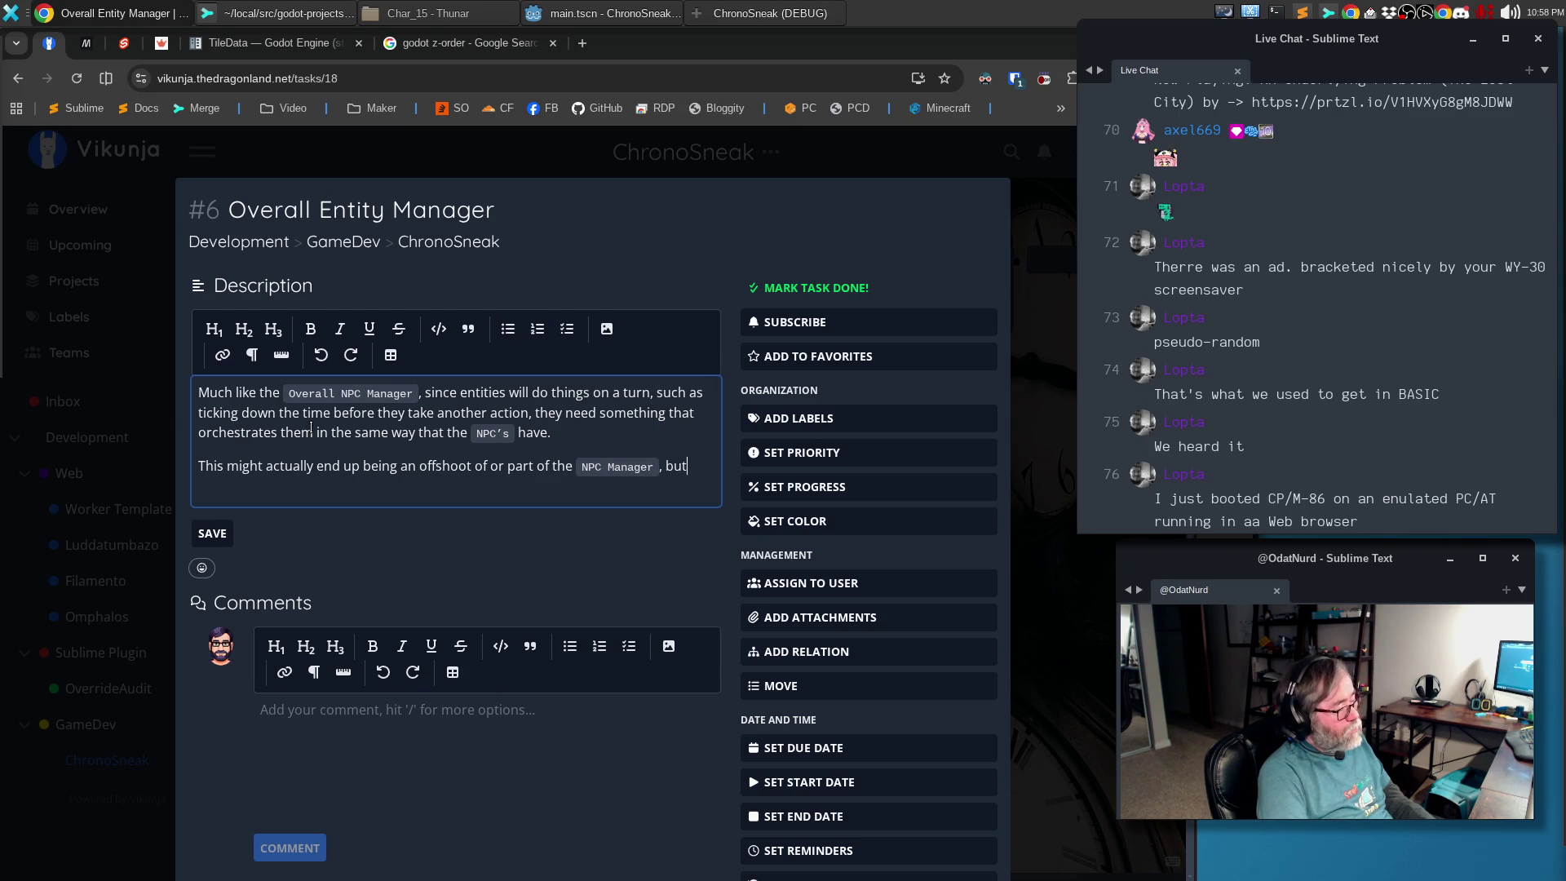
text( for sure need it. It is import)
text(that the entity)
key(BackSpace)
key(BackSpace)
key(BackSpace)
text(`NO)
key(BackSpace)
key(BackSpace)
text(P)
text('s` and any`Entities` that)
text(ake turns, )
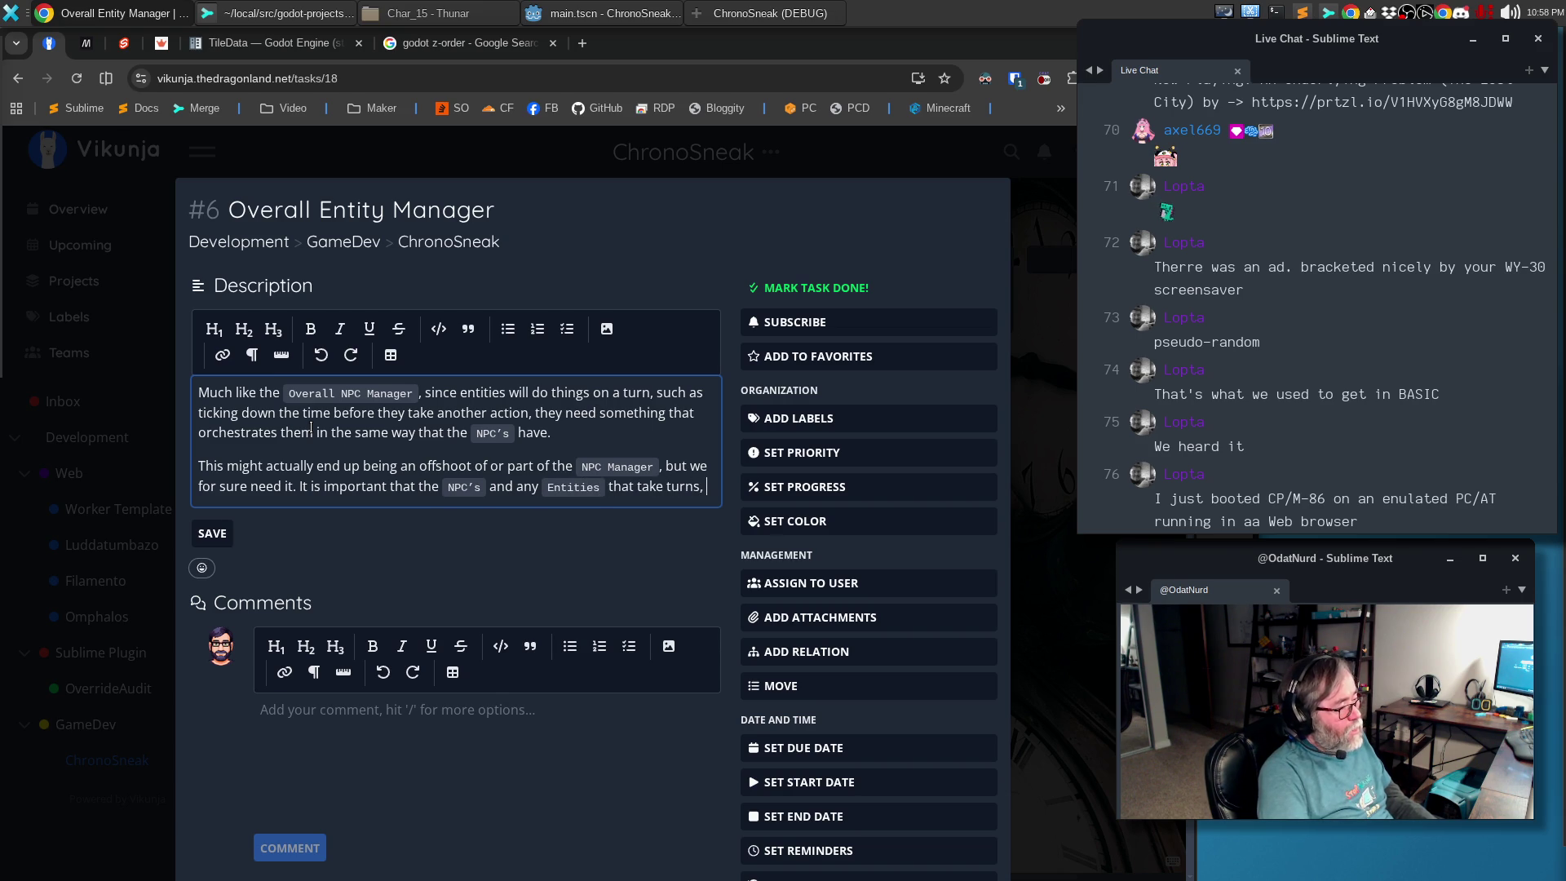
text(o so)
text( in a deterministic way.)
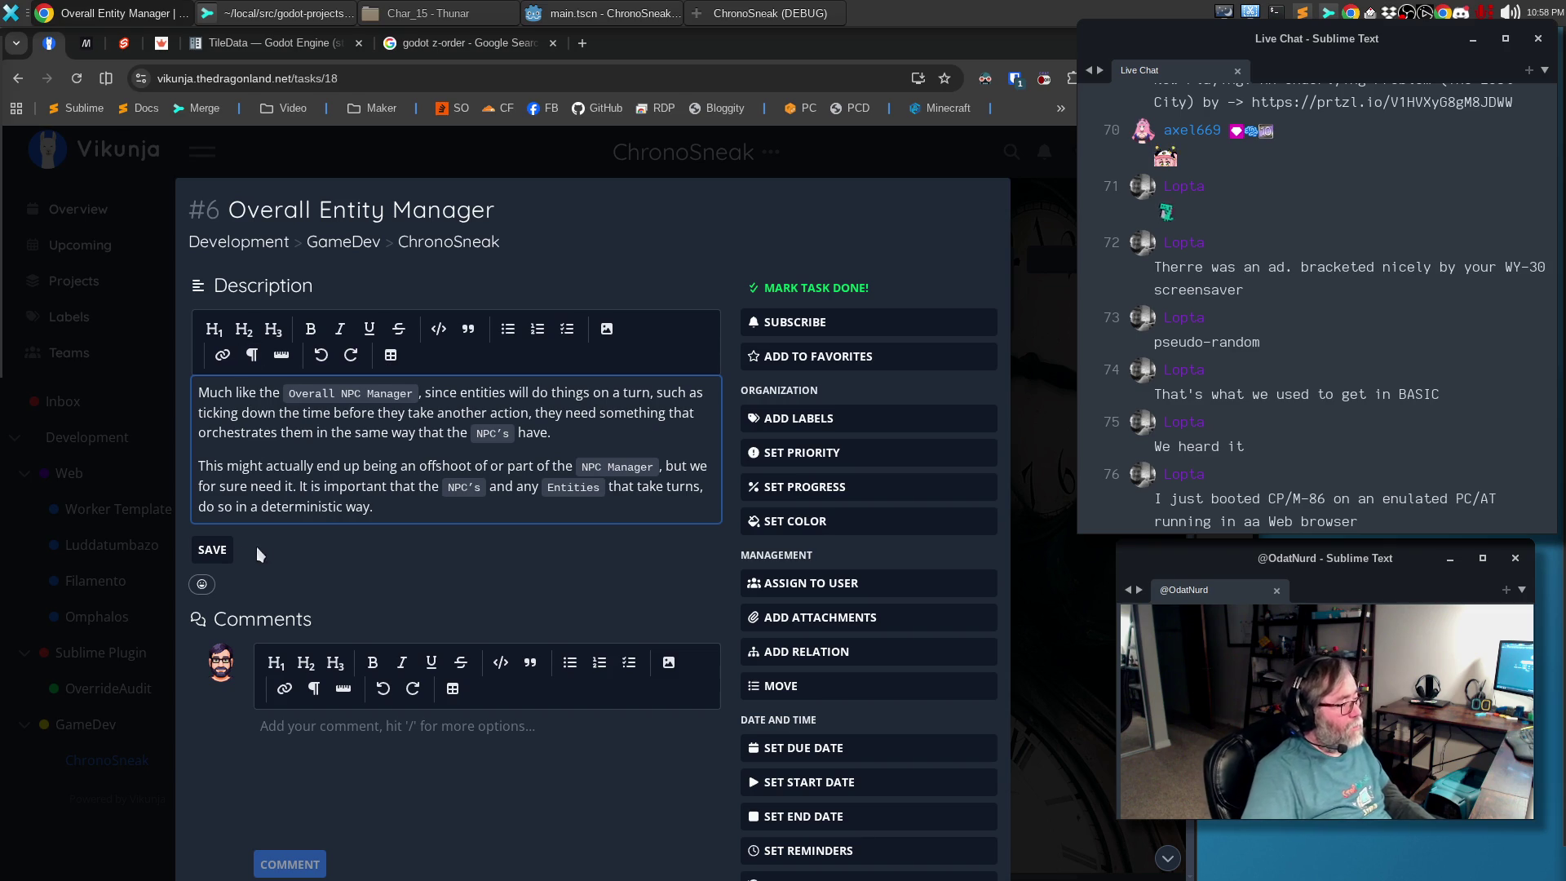
click(211, 549)
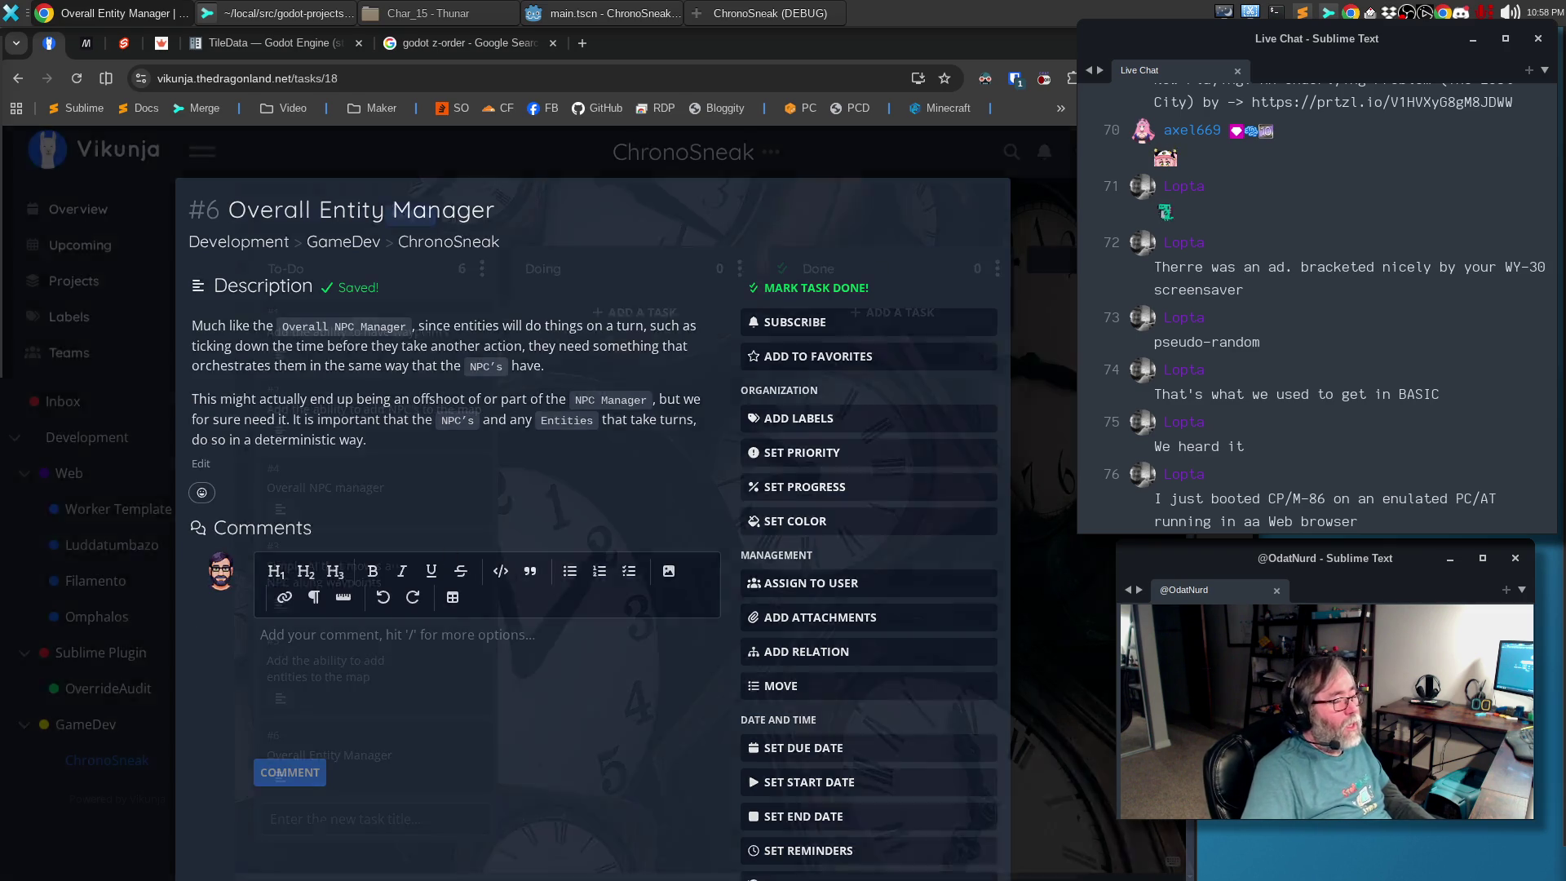
key(Escape)
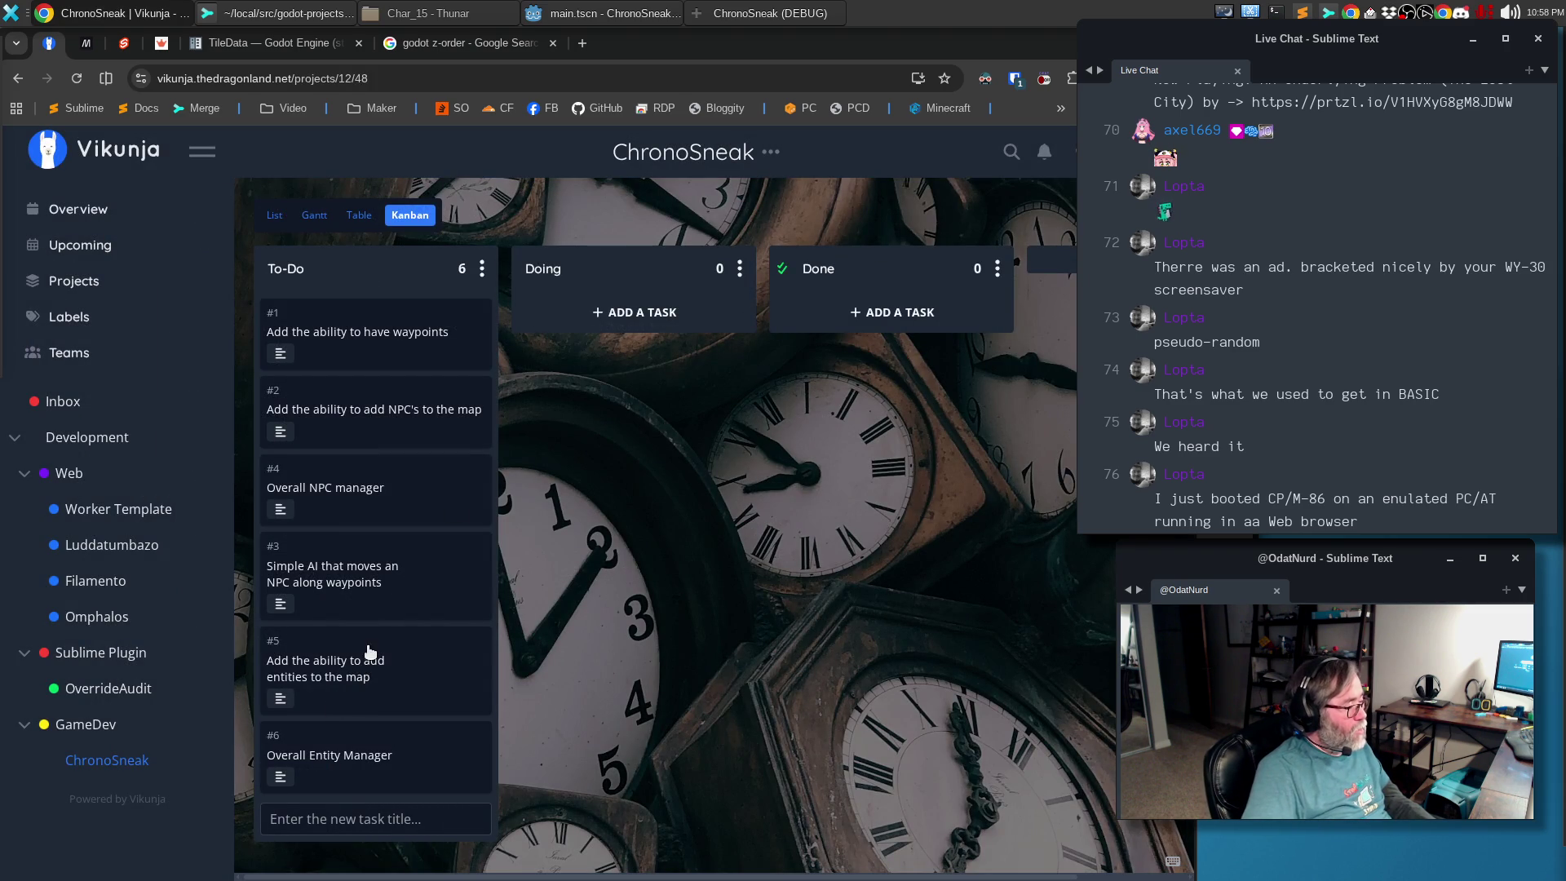
Add a paragraph to task #5 about entity internal states that alter or toggle over turns
click(356, 669)
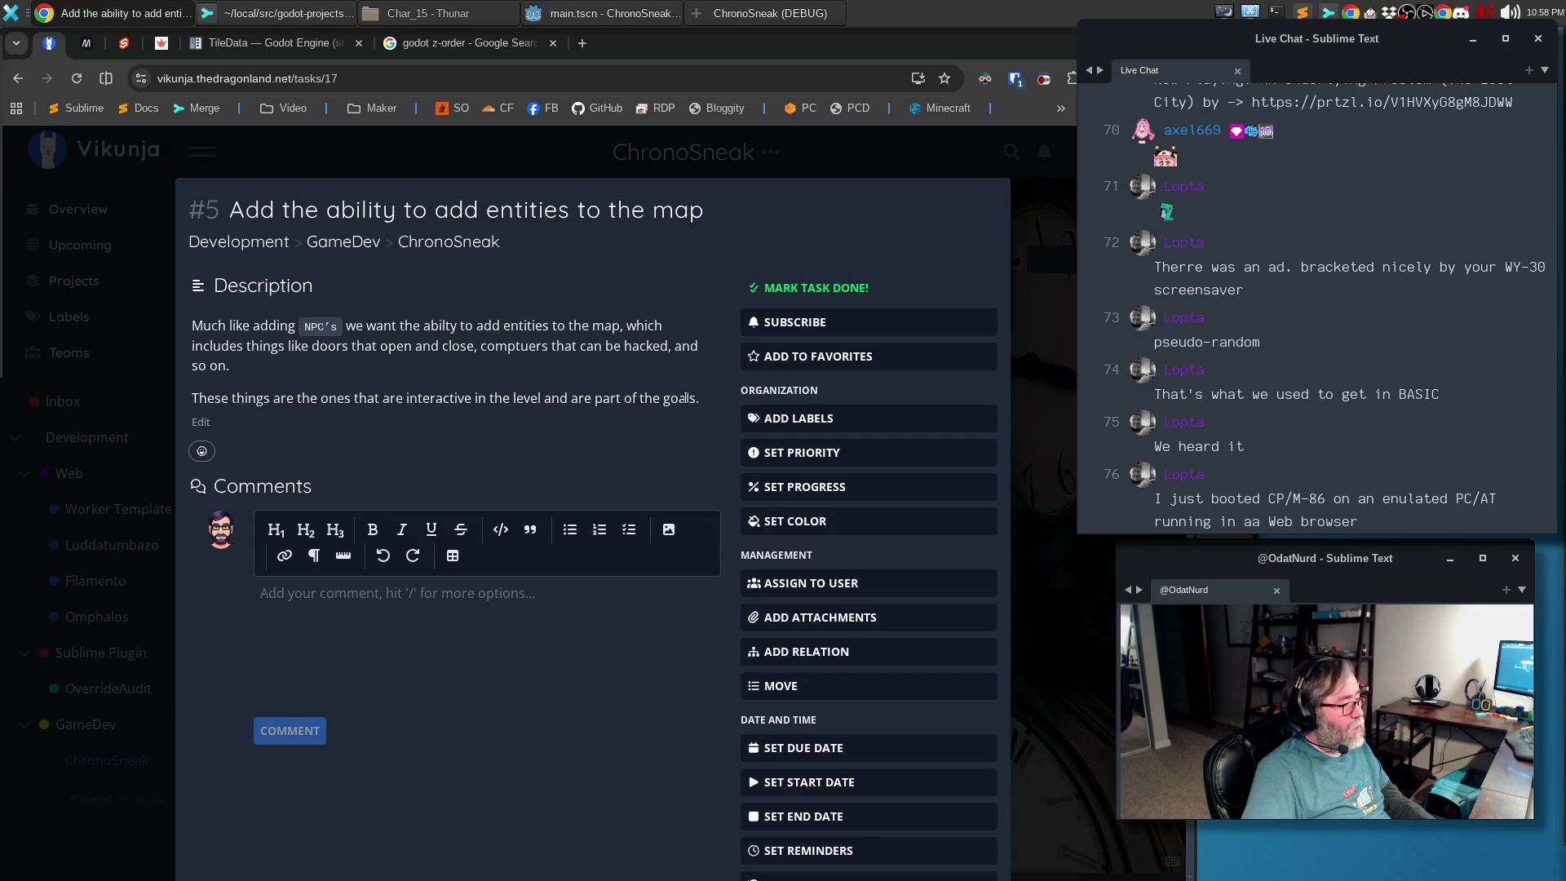
click(199, 422)
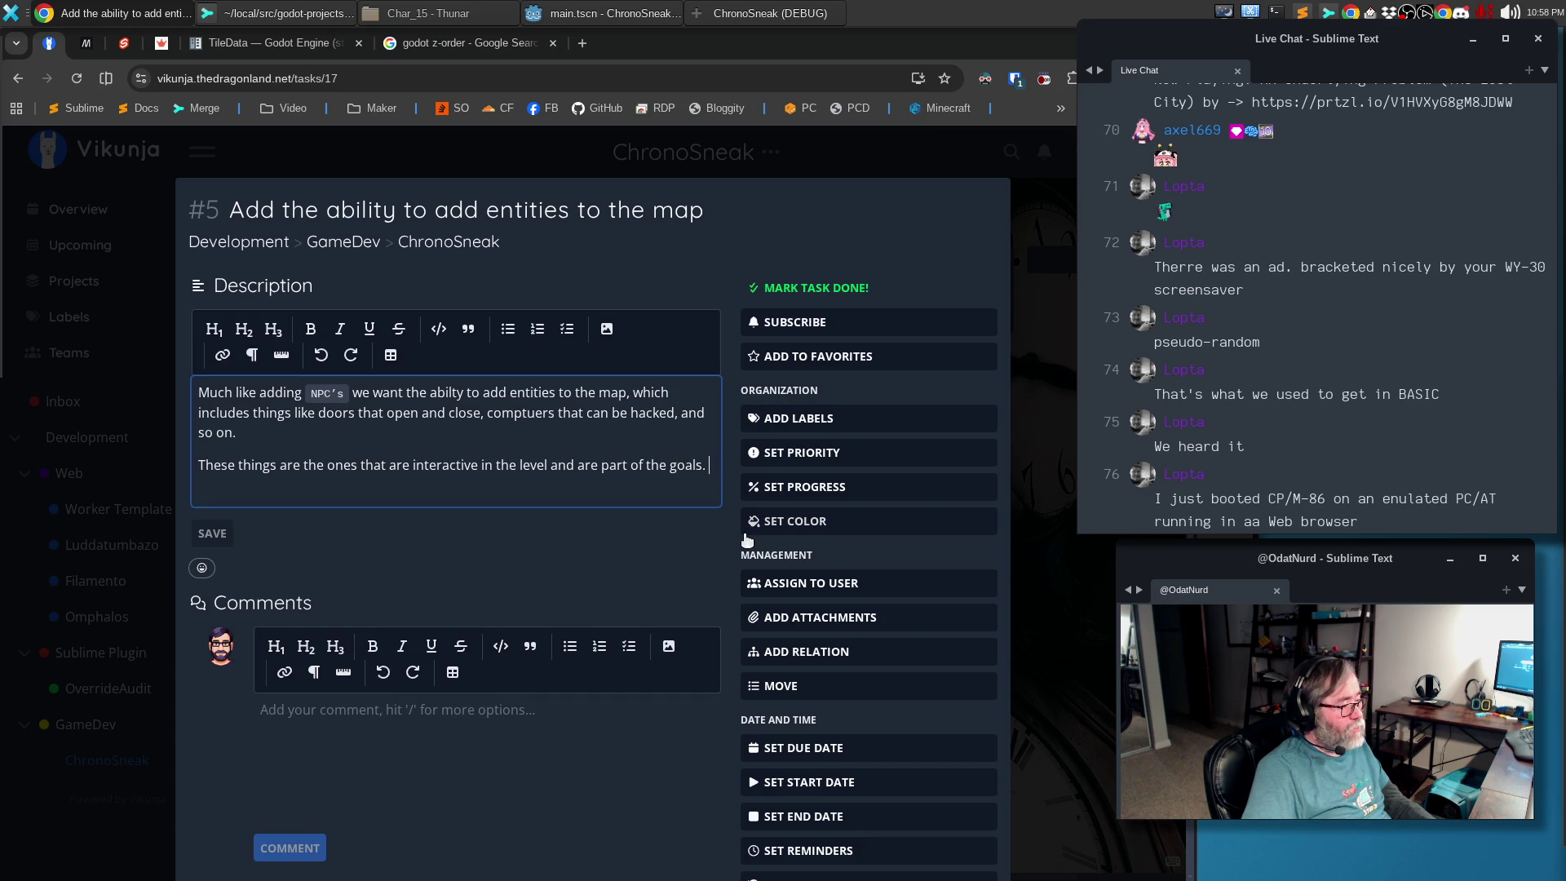
key(Return)
text(As a part of the entitiy it has some internal properties, which m)
key(BackSpace)
text(probably varies by)
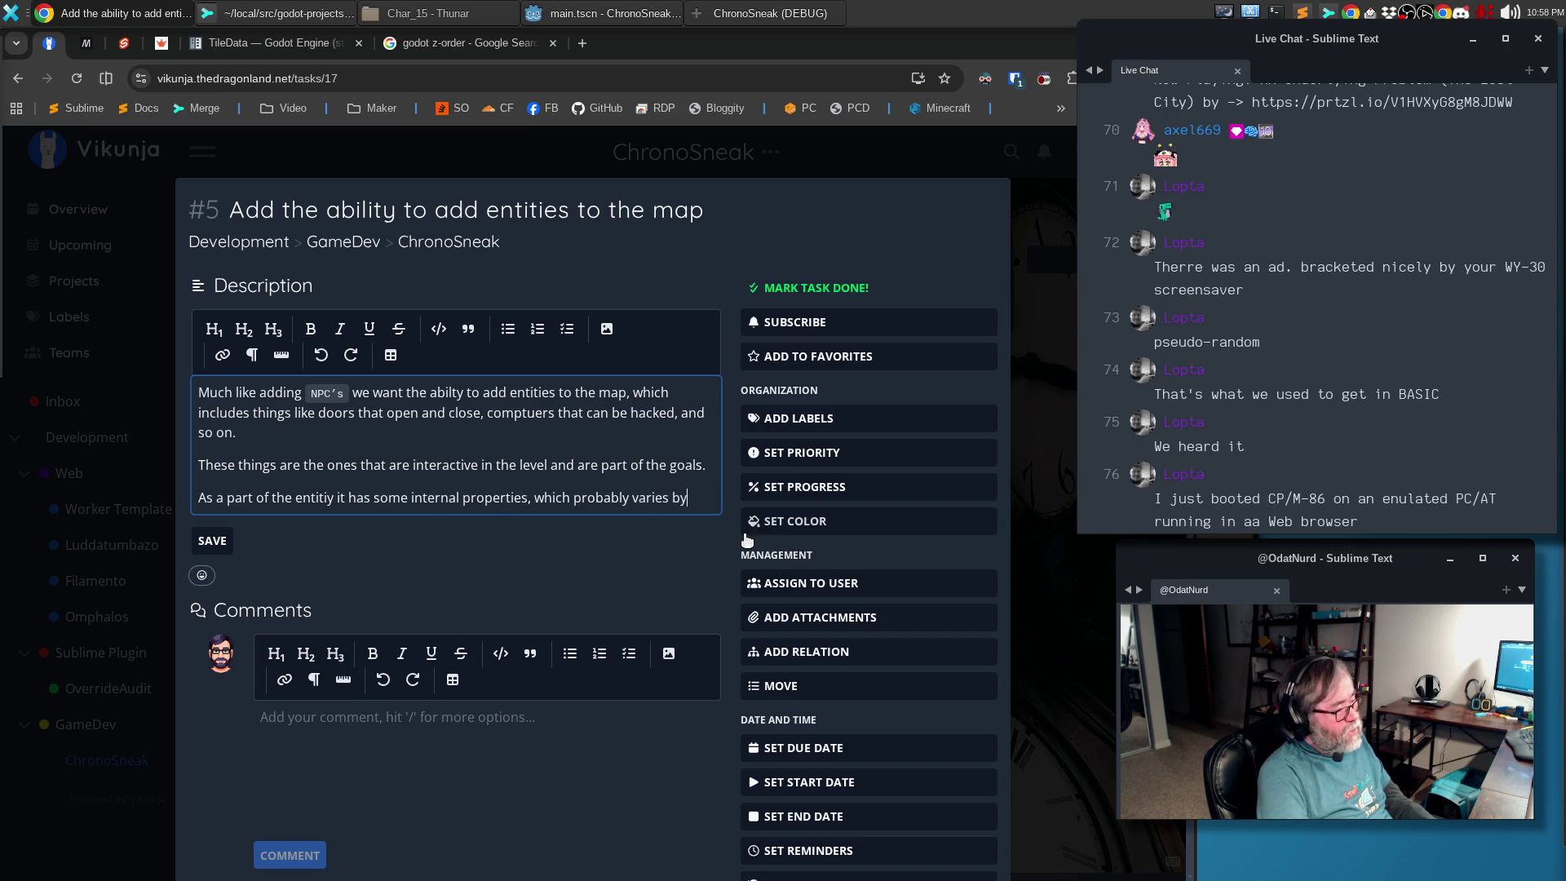
text( the type of the entity)
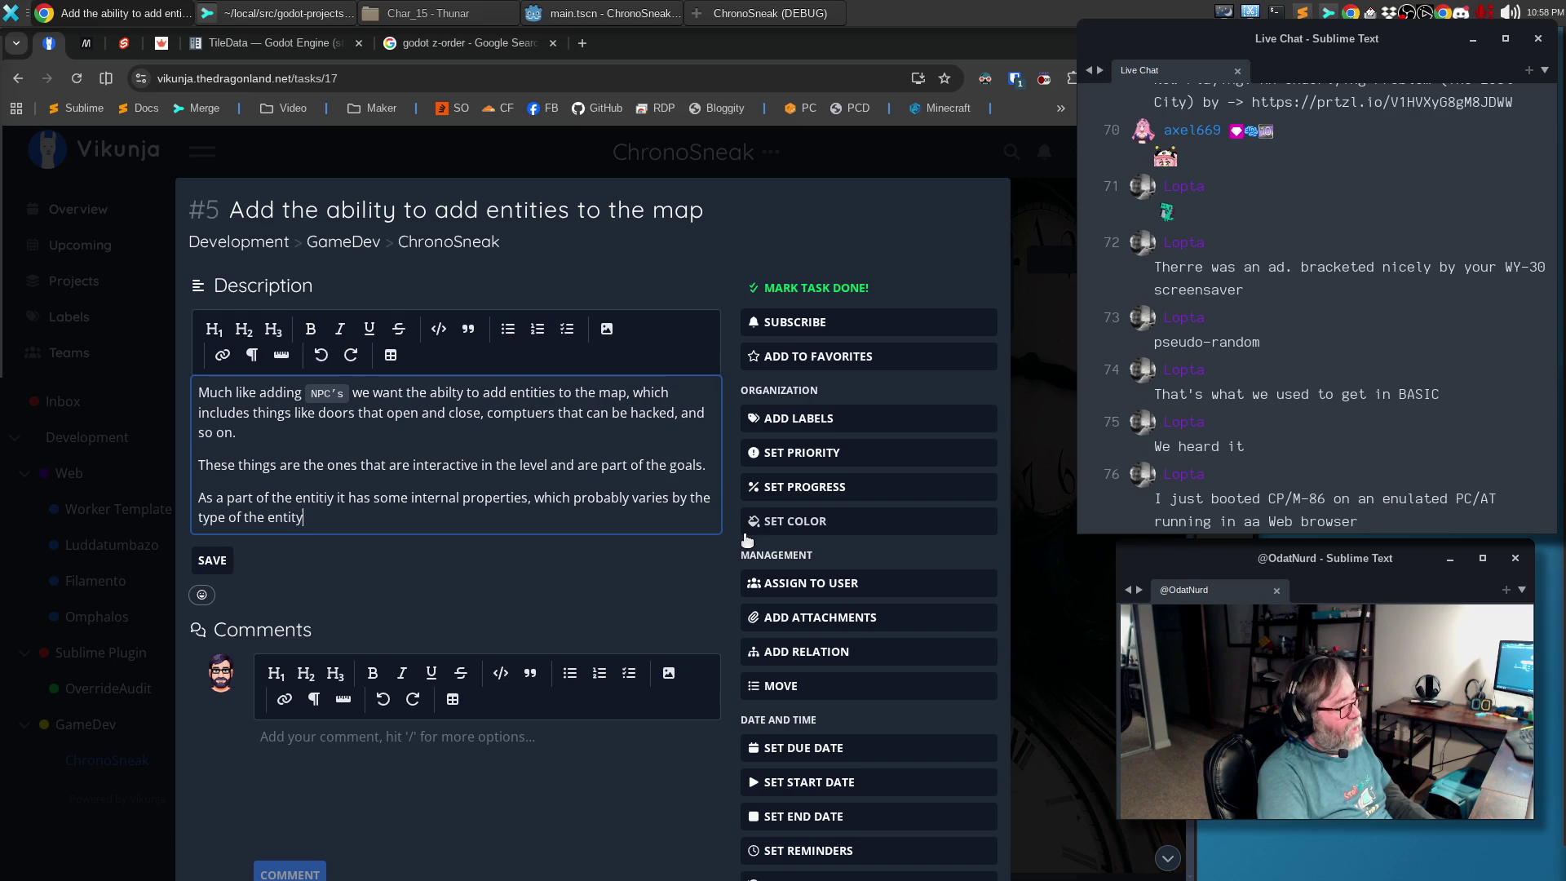
text( itself, but generally invo)
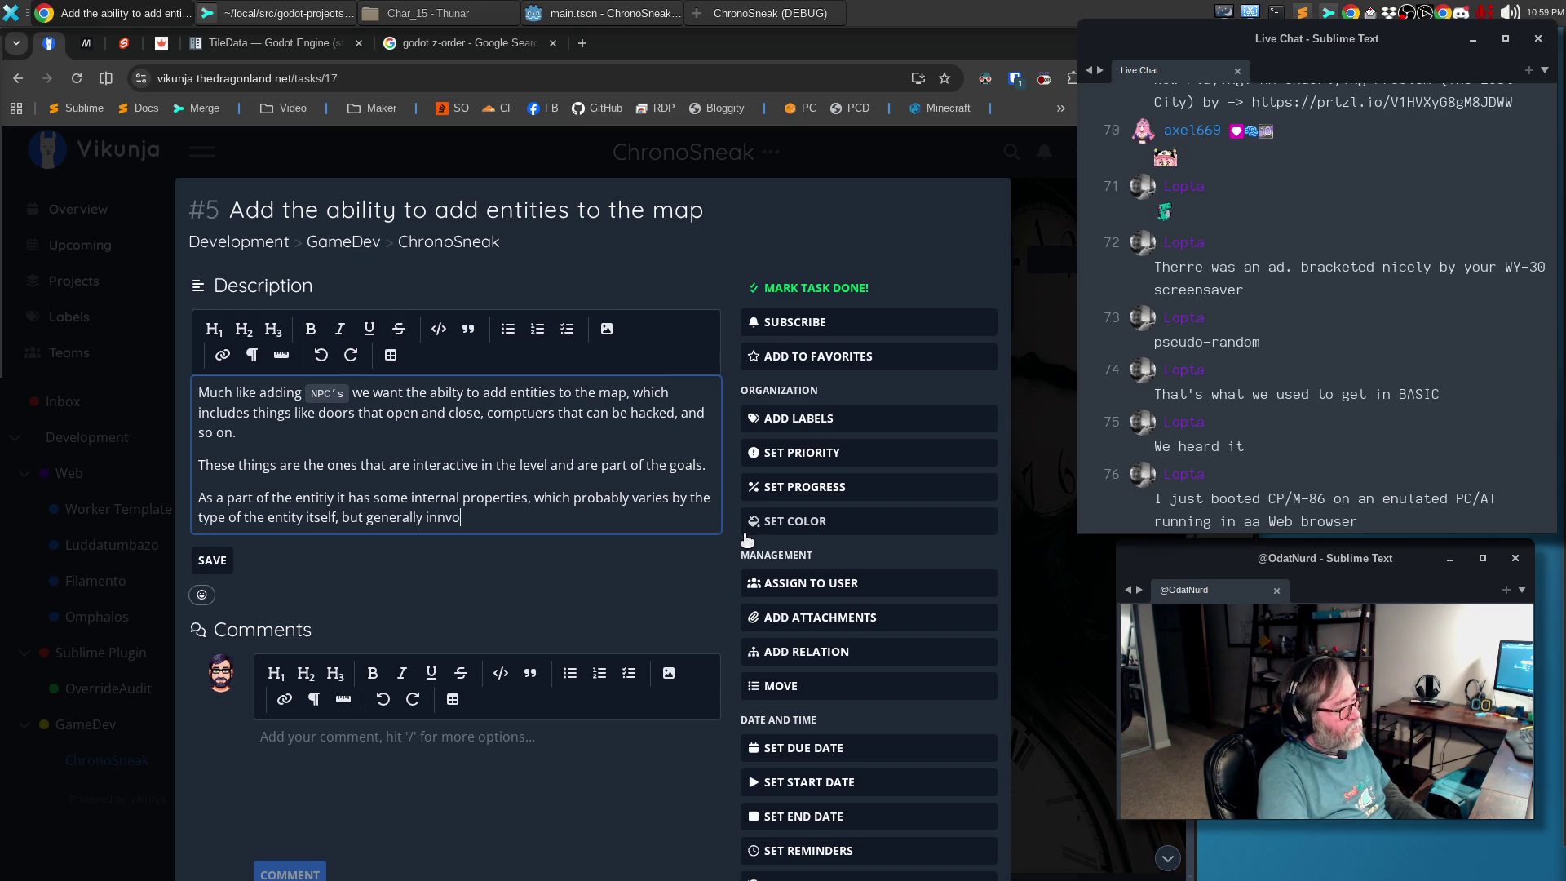
text(volves having one or more states that r)
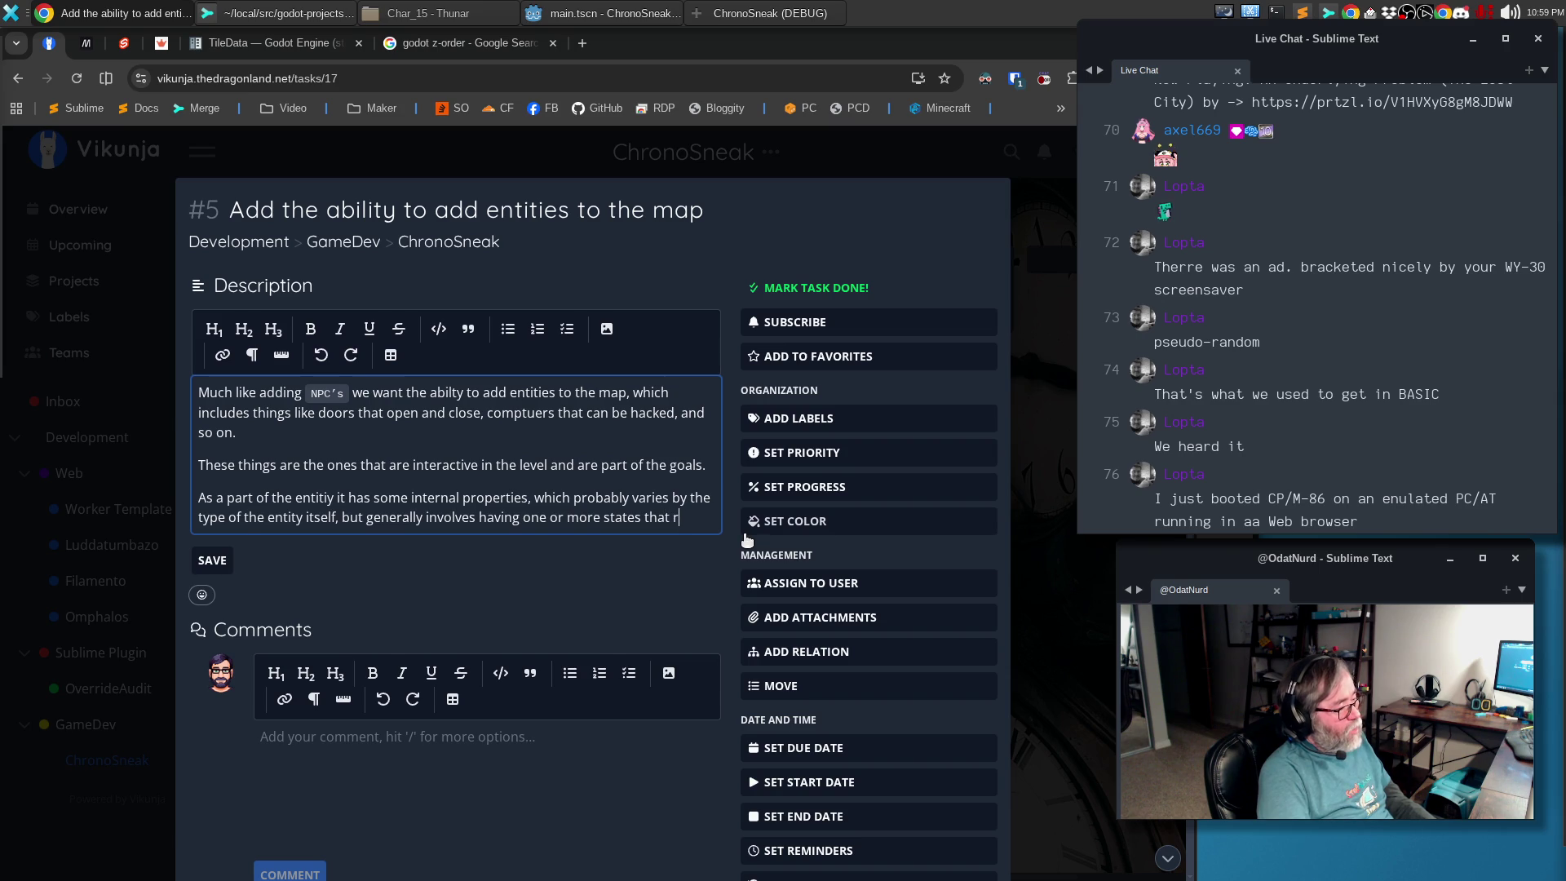
text(equire 1 or more turns to alter, or which )
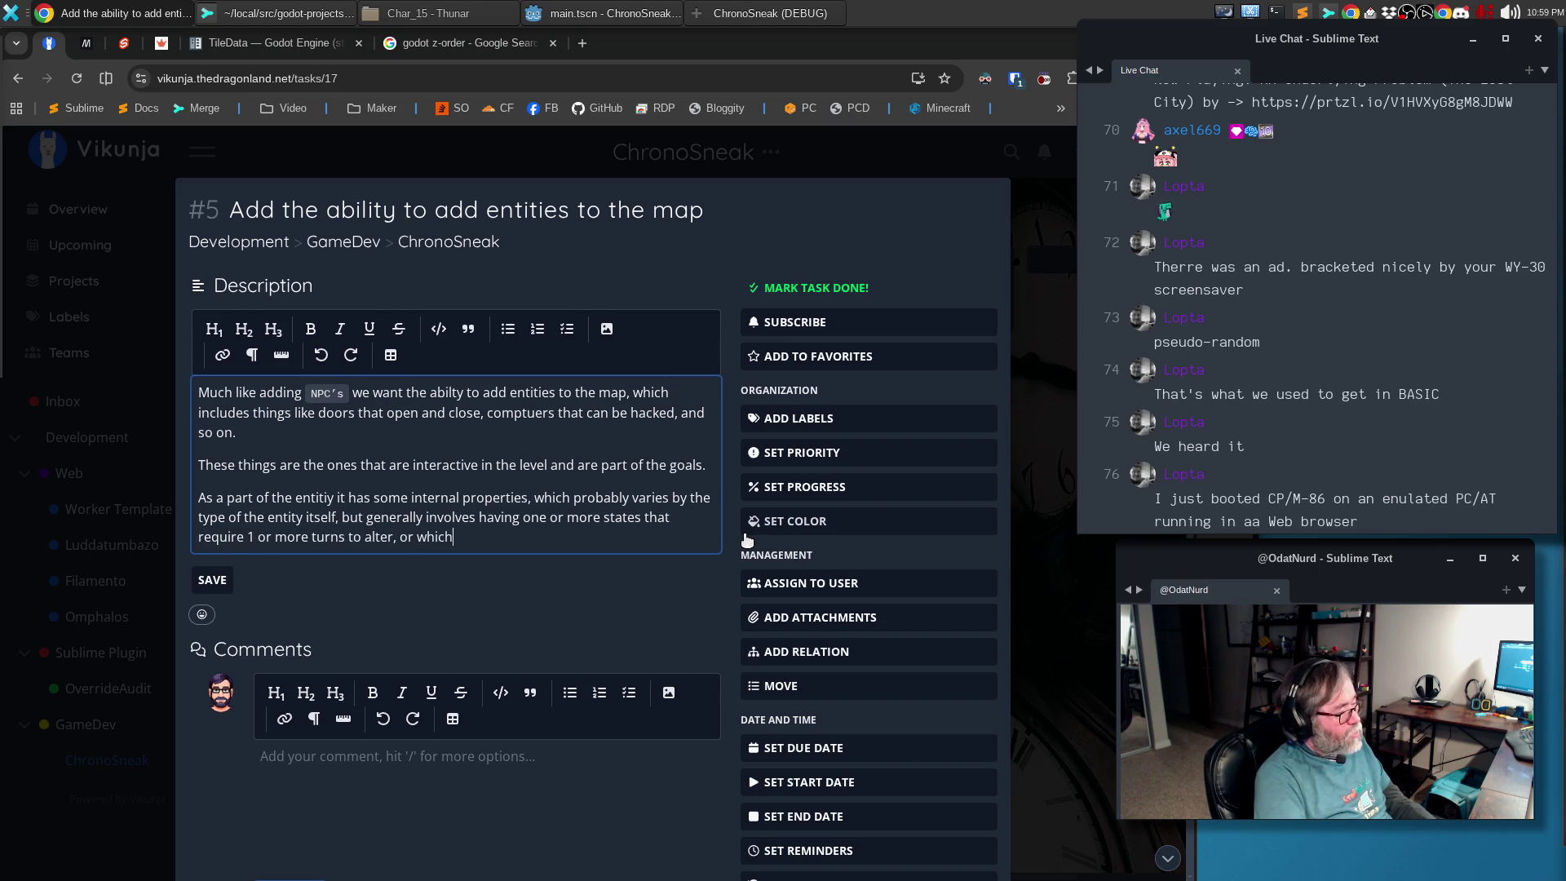
text(toggle at some number of turns.)
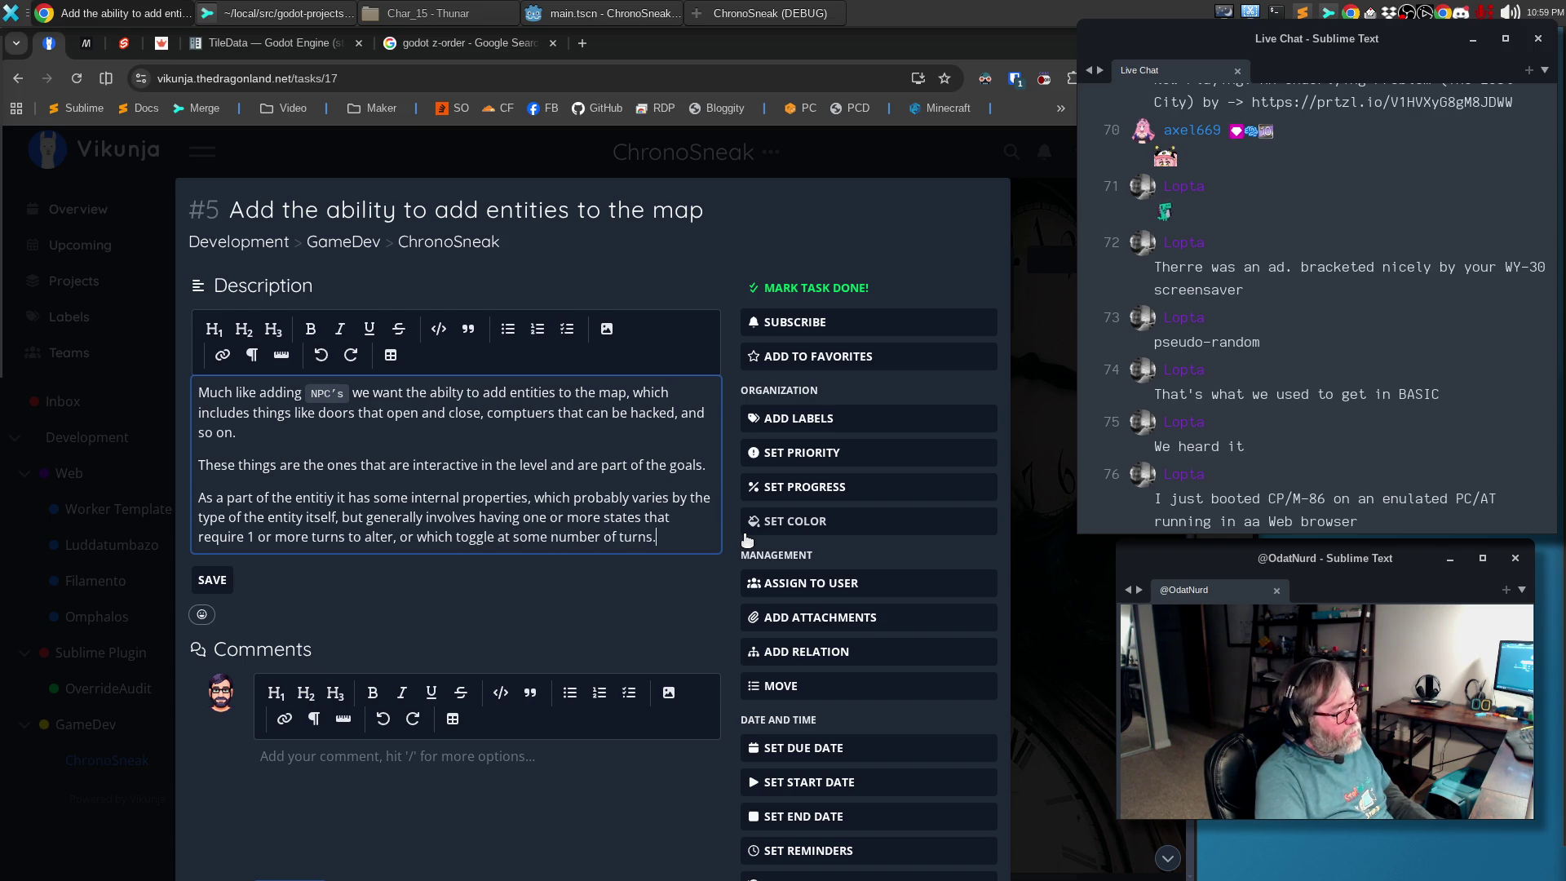
key(Return)
text(- D)
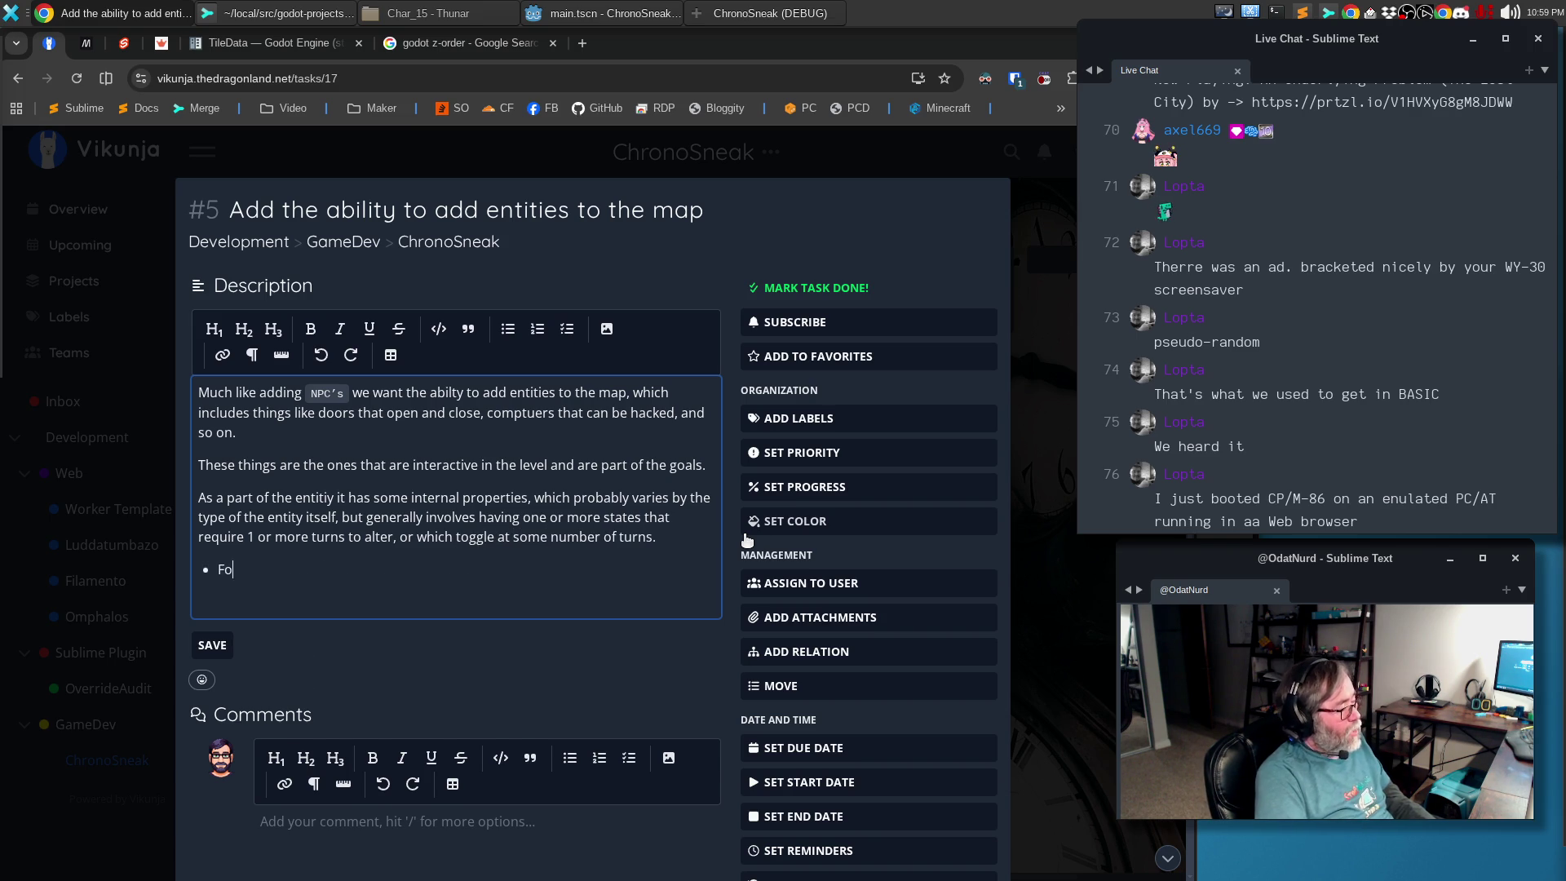
text(oor, once opened,)
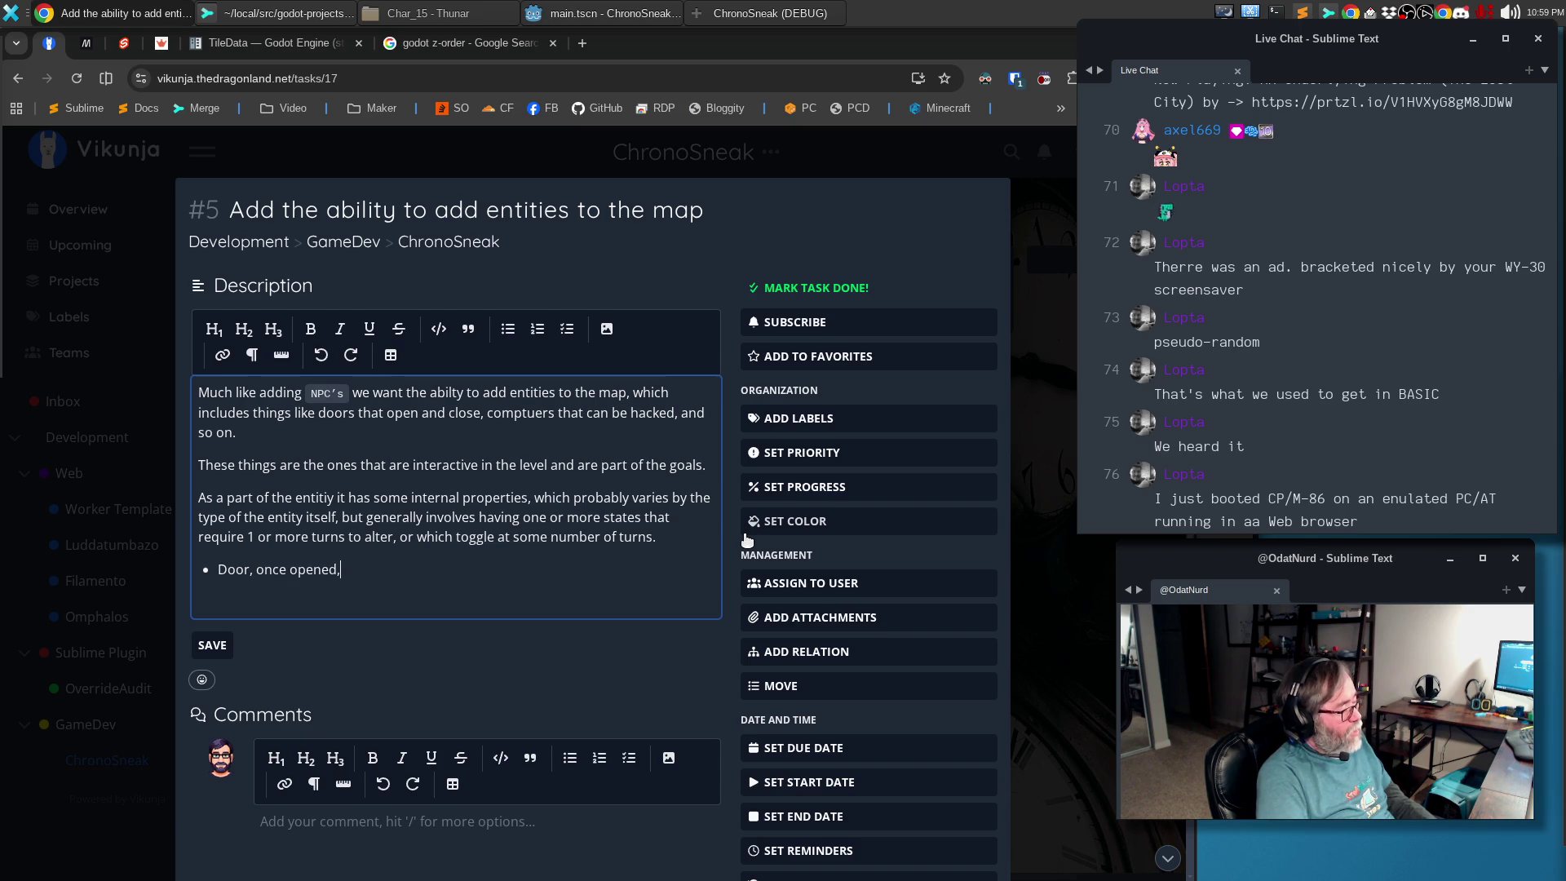
text(emains op)
text( forever)
List example bullets for doors and hackable panels, extending Panel with '/Computer'
key(Return)
text(Door, once opened, closes after a set time)
key(Return)
text(Panel to be hacked takes X turns to hack)
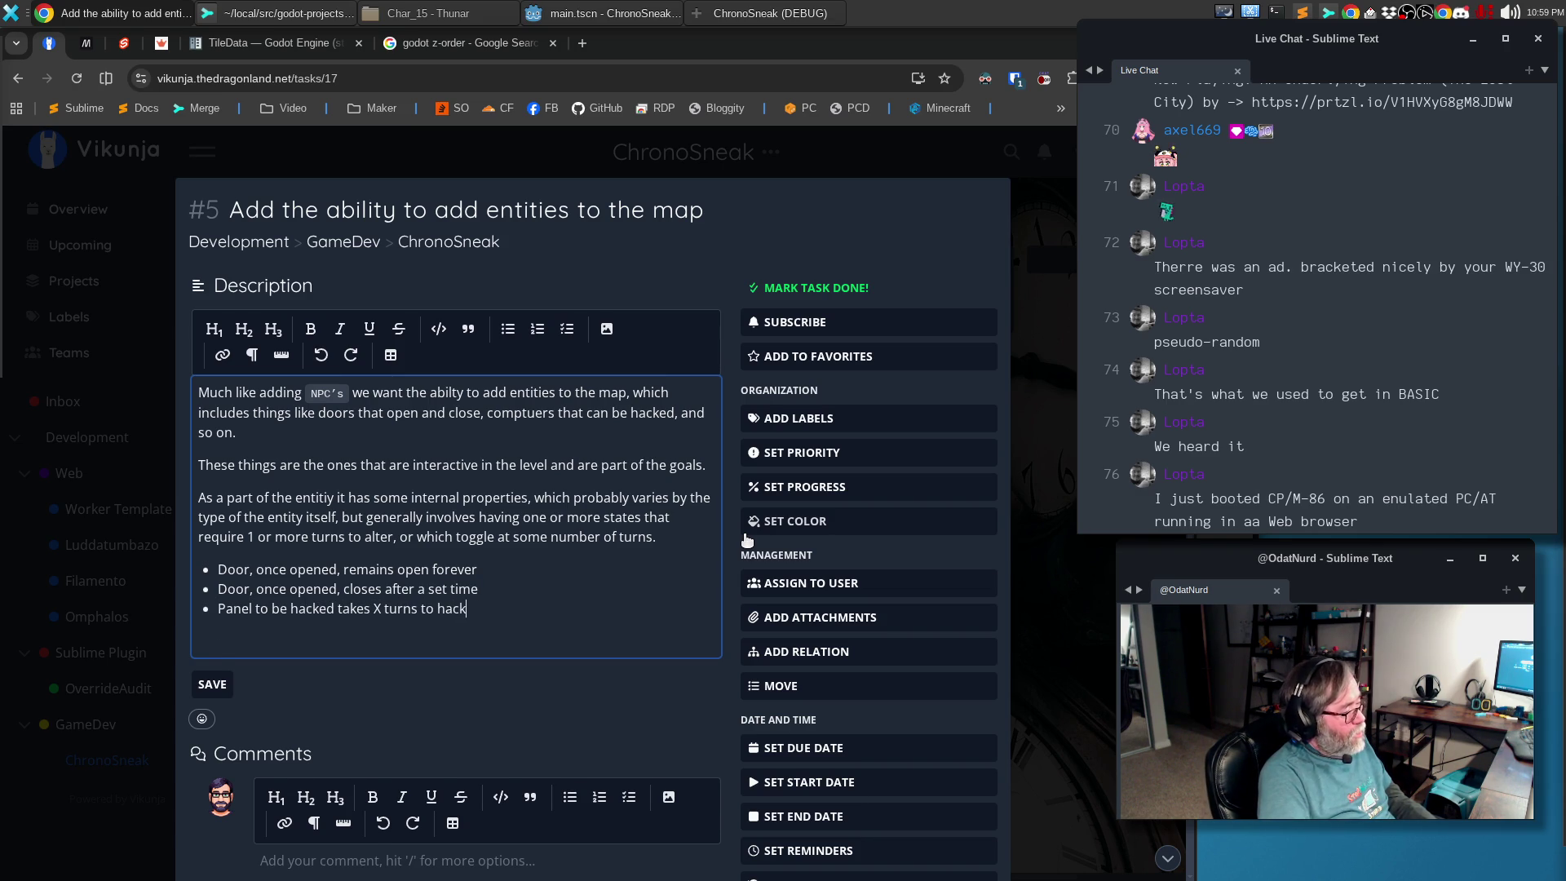
key(Return)
key(Up)
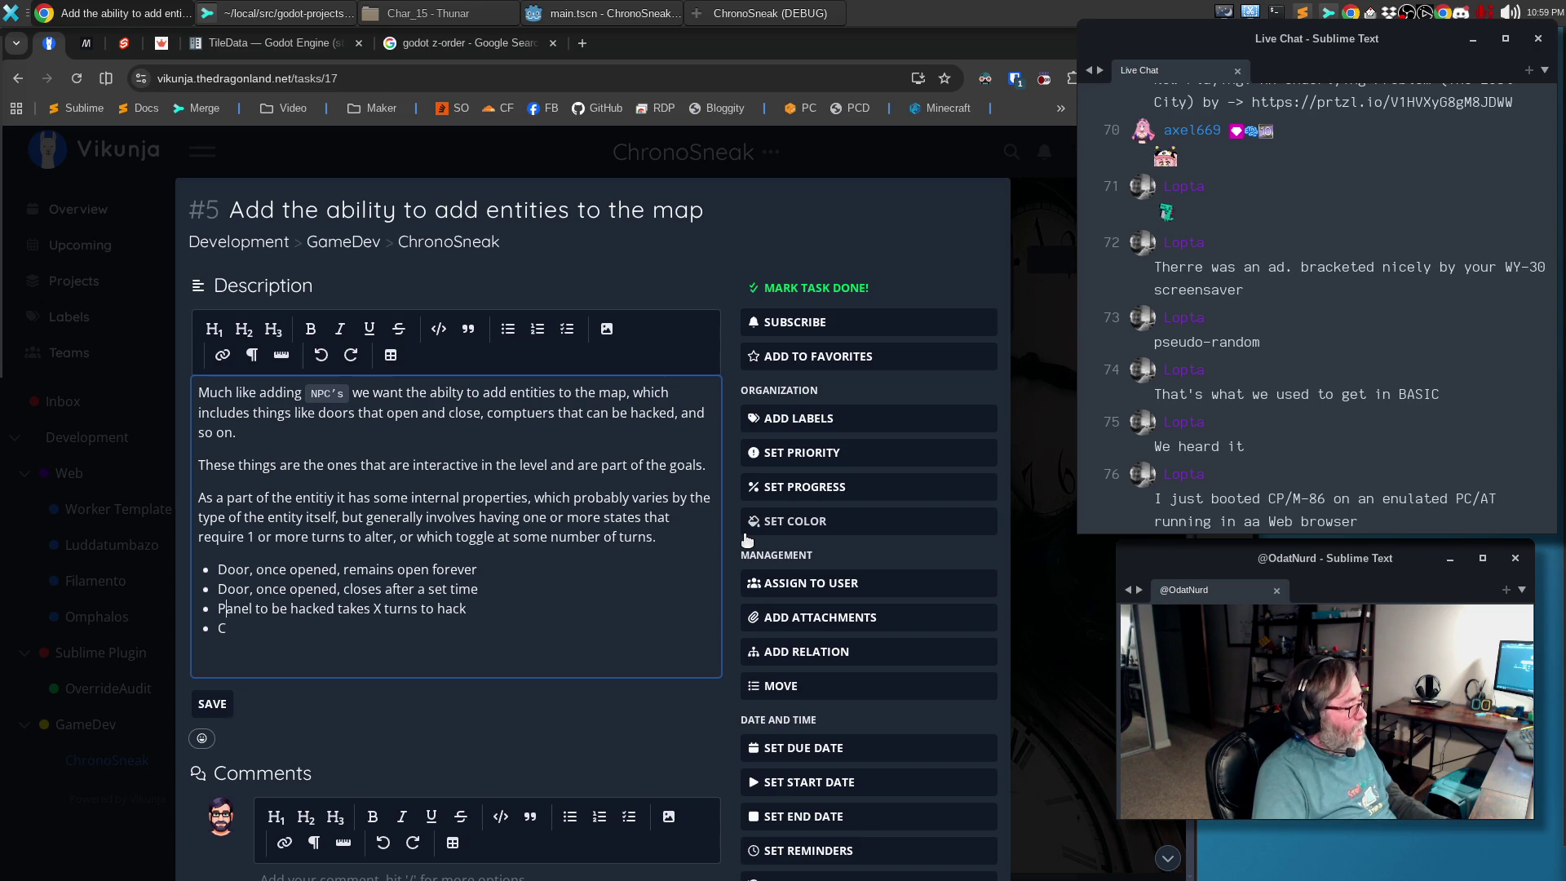
text(/Computer)
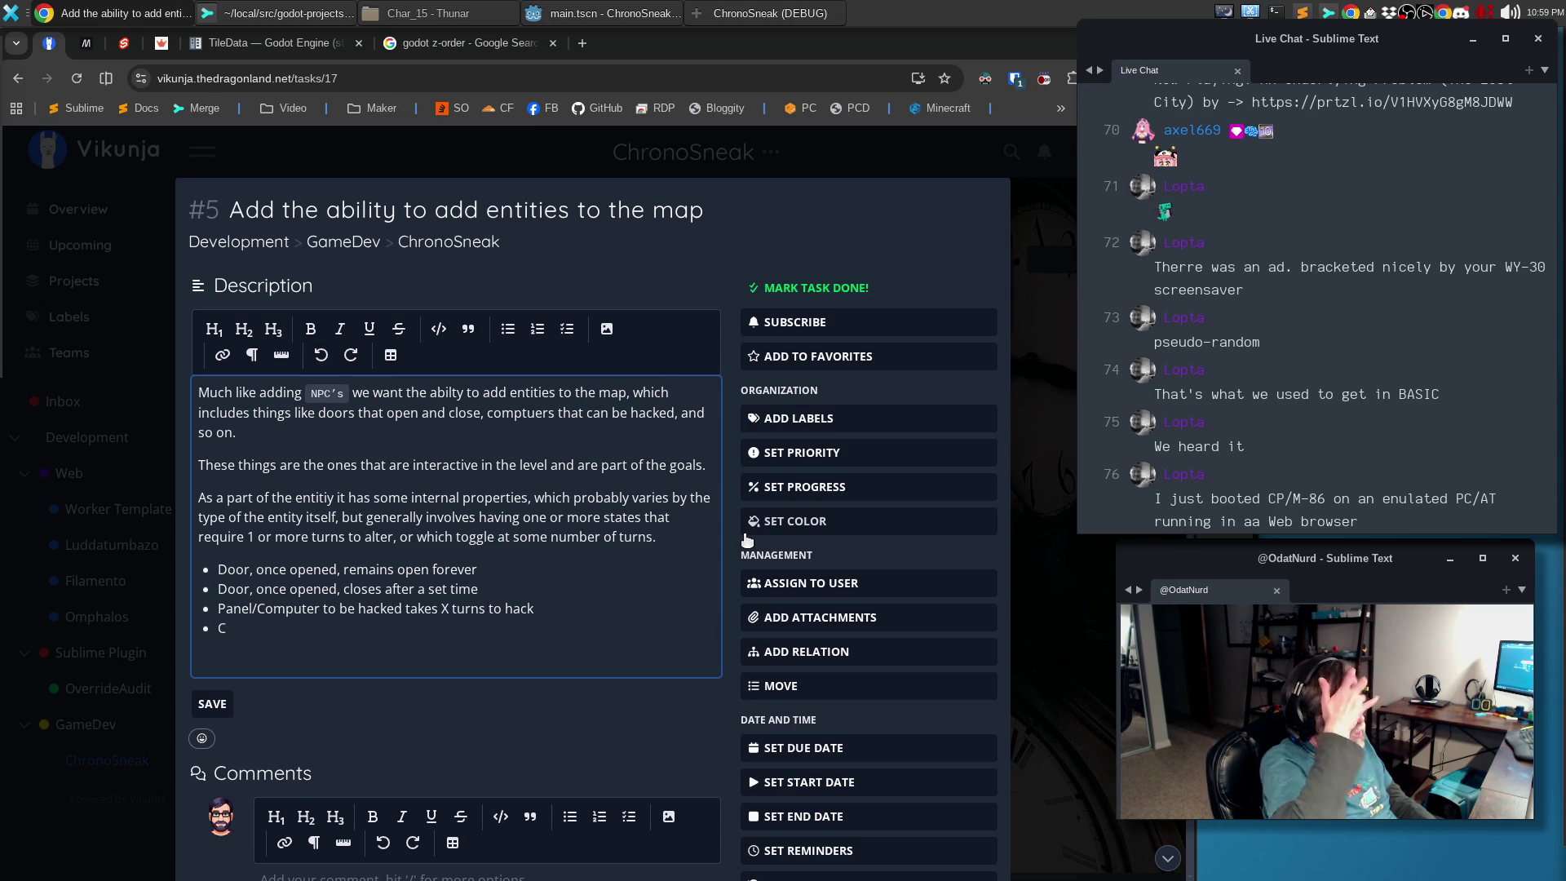
Add a bullet for panels hacked simultaneously and end the list with etc
key(Down)
key(BackSpace)
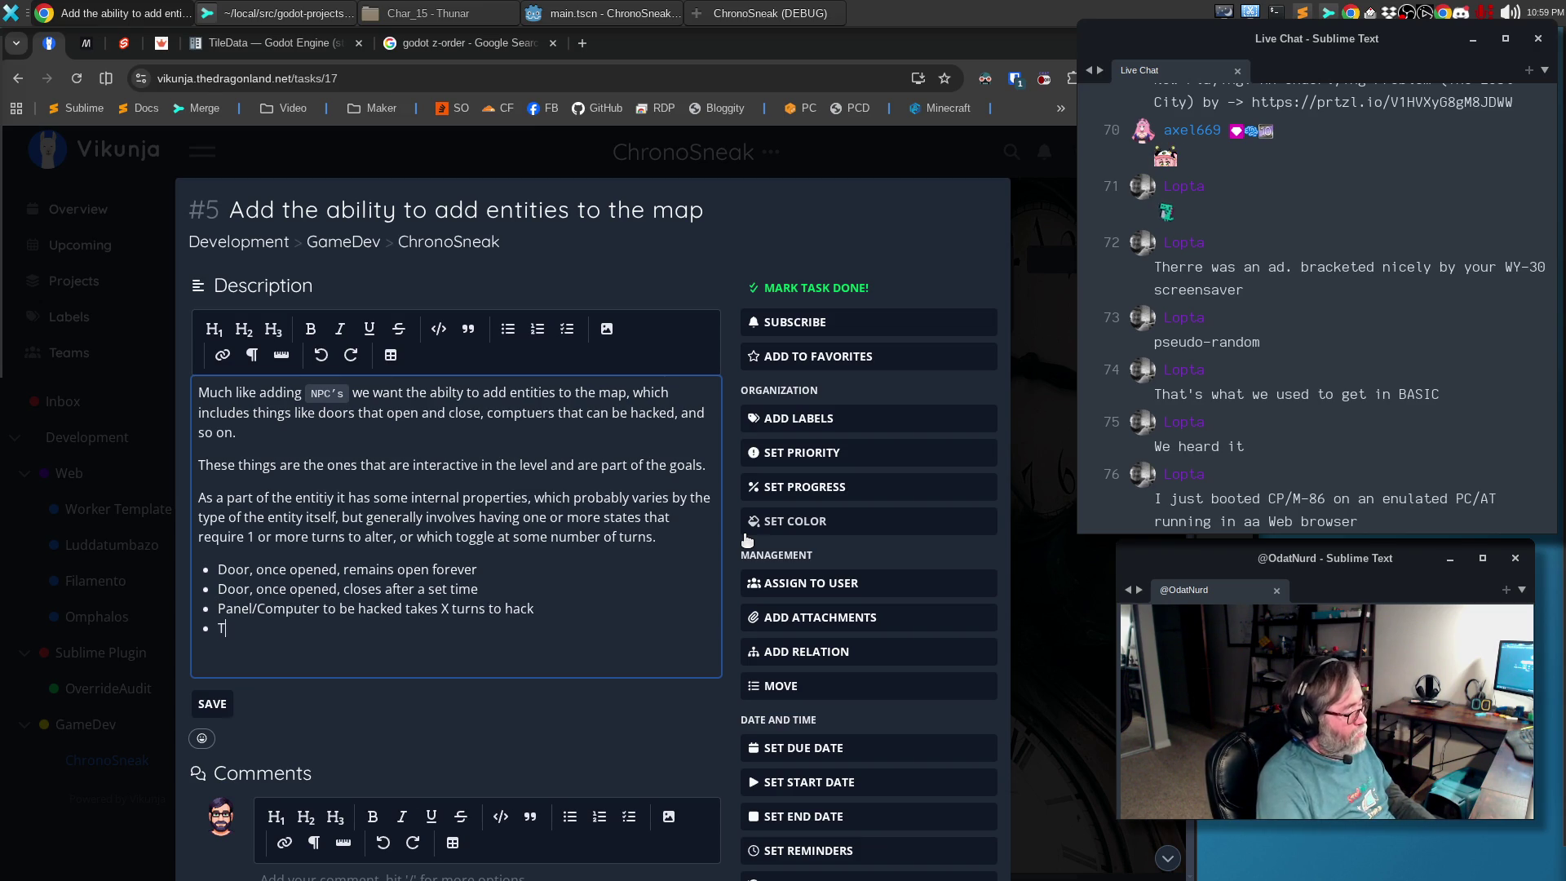
text(Multiple panels must be hacked at)
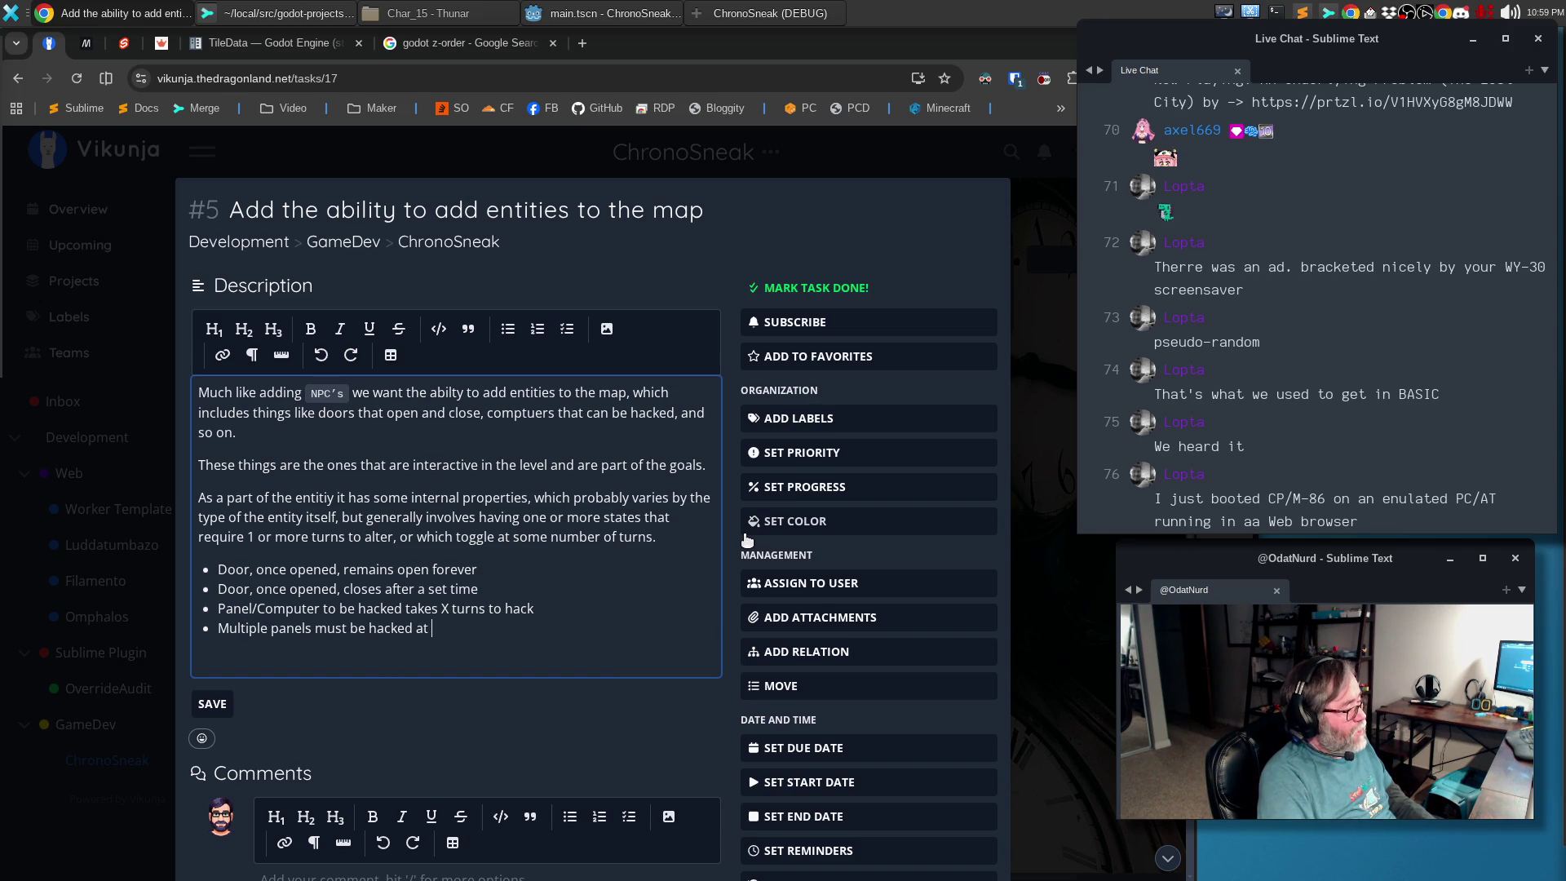
text( the same time)
key(Return)
text(r)
key(BackSpace)
text(etc)
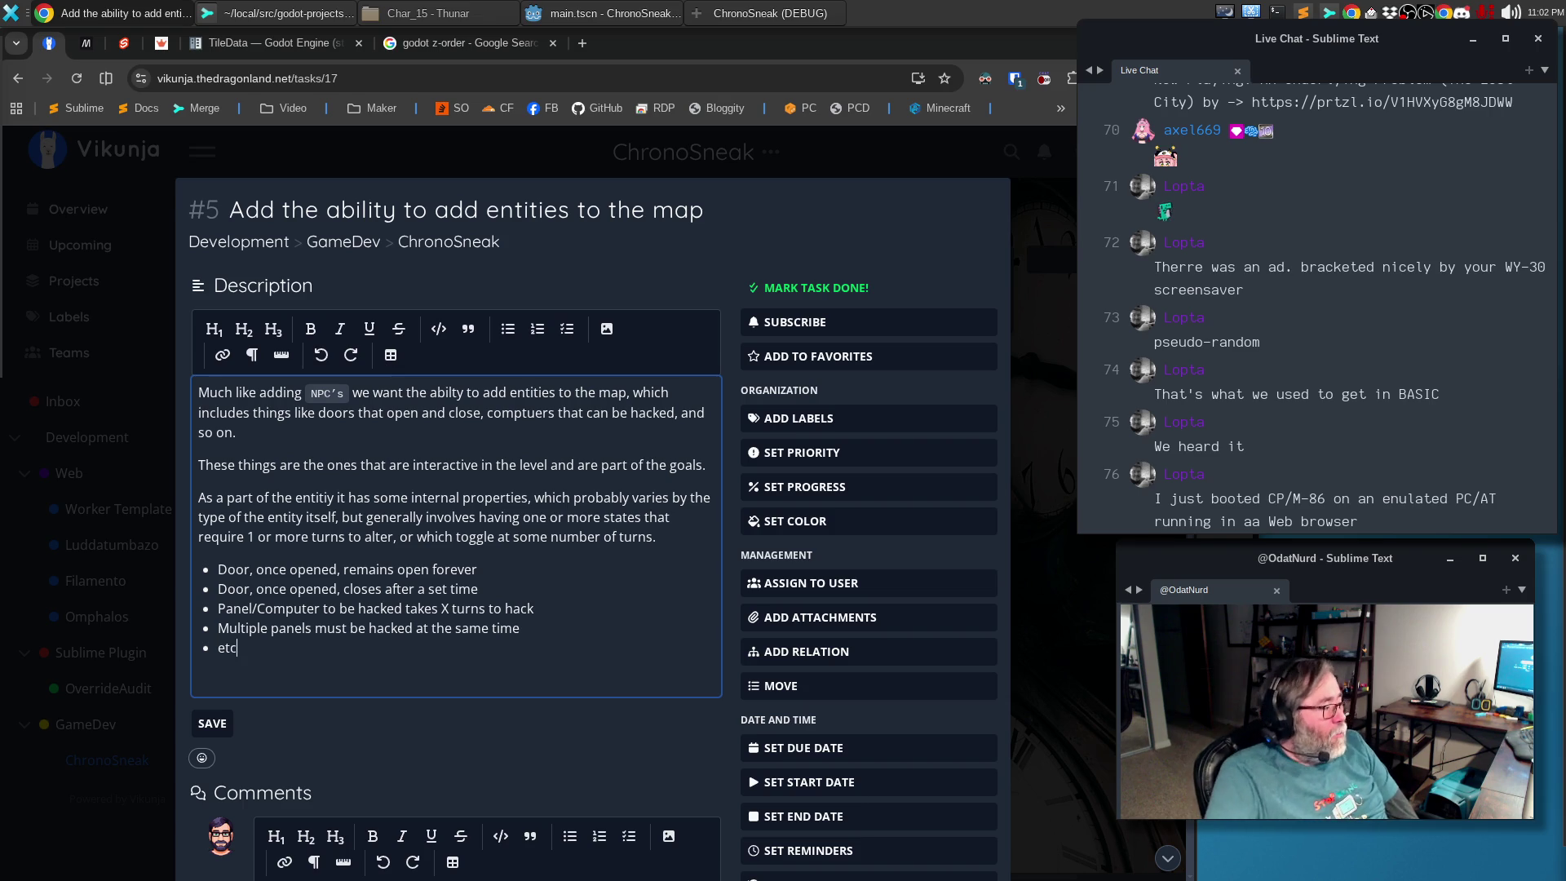
click(212, 724)
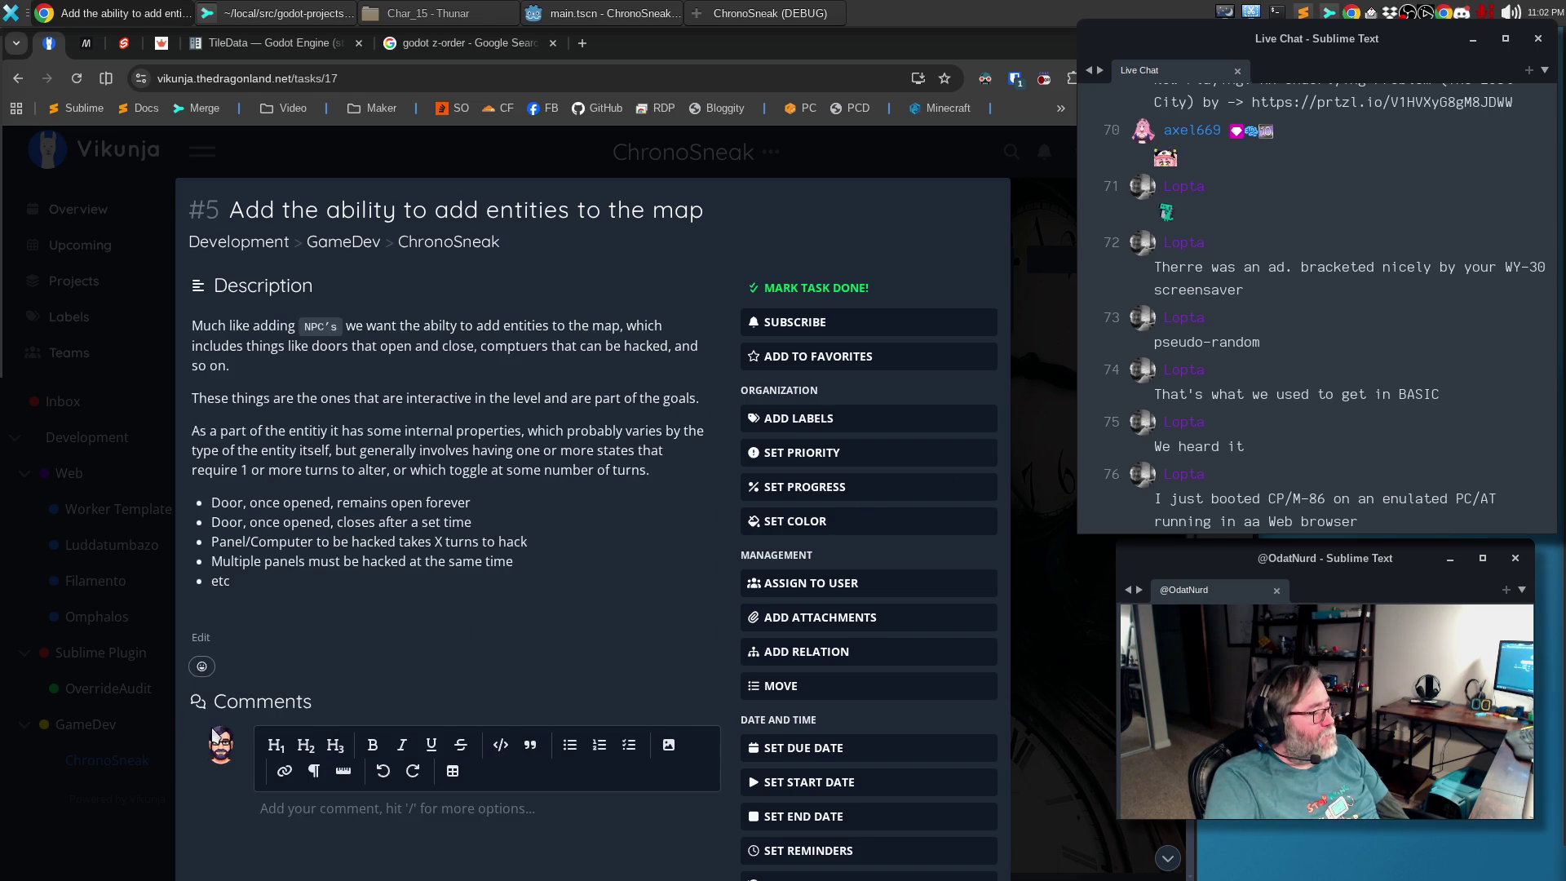
key(Escape)
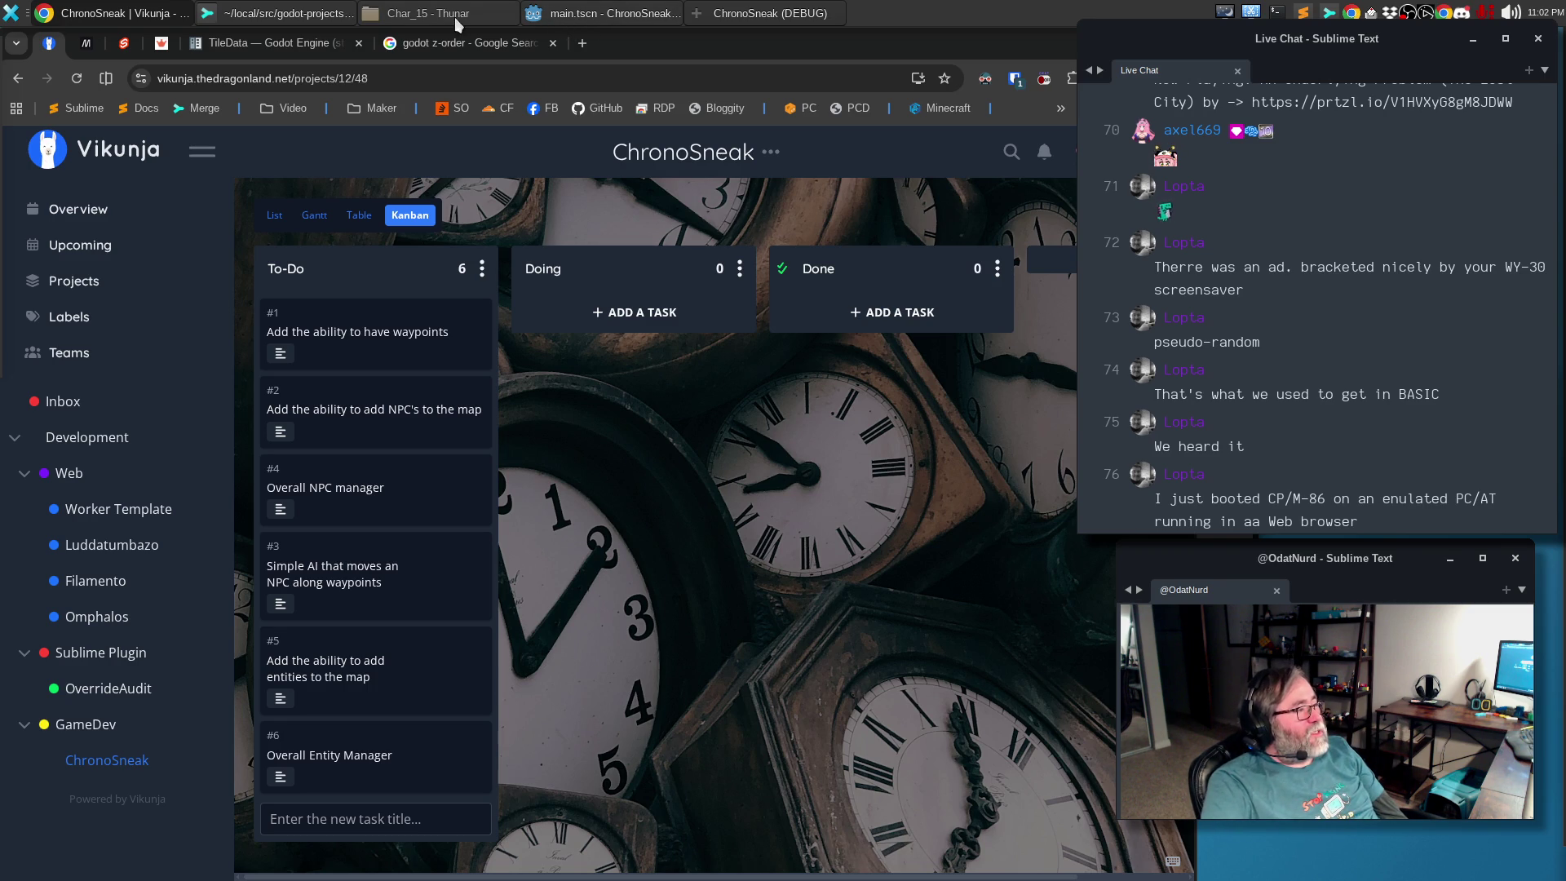
click(609, 17)
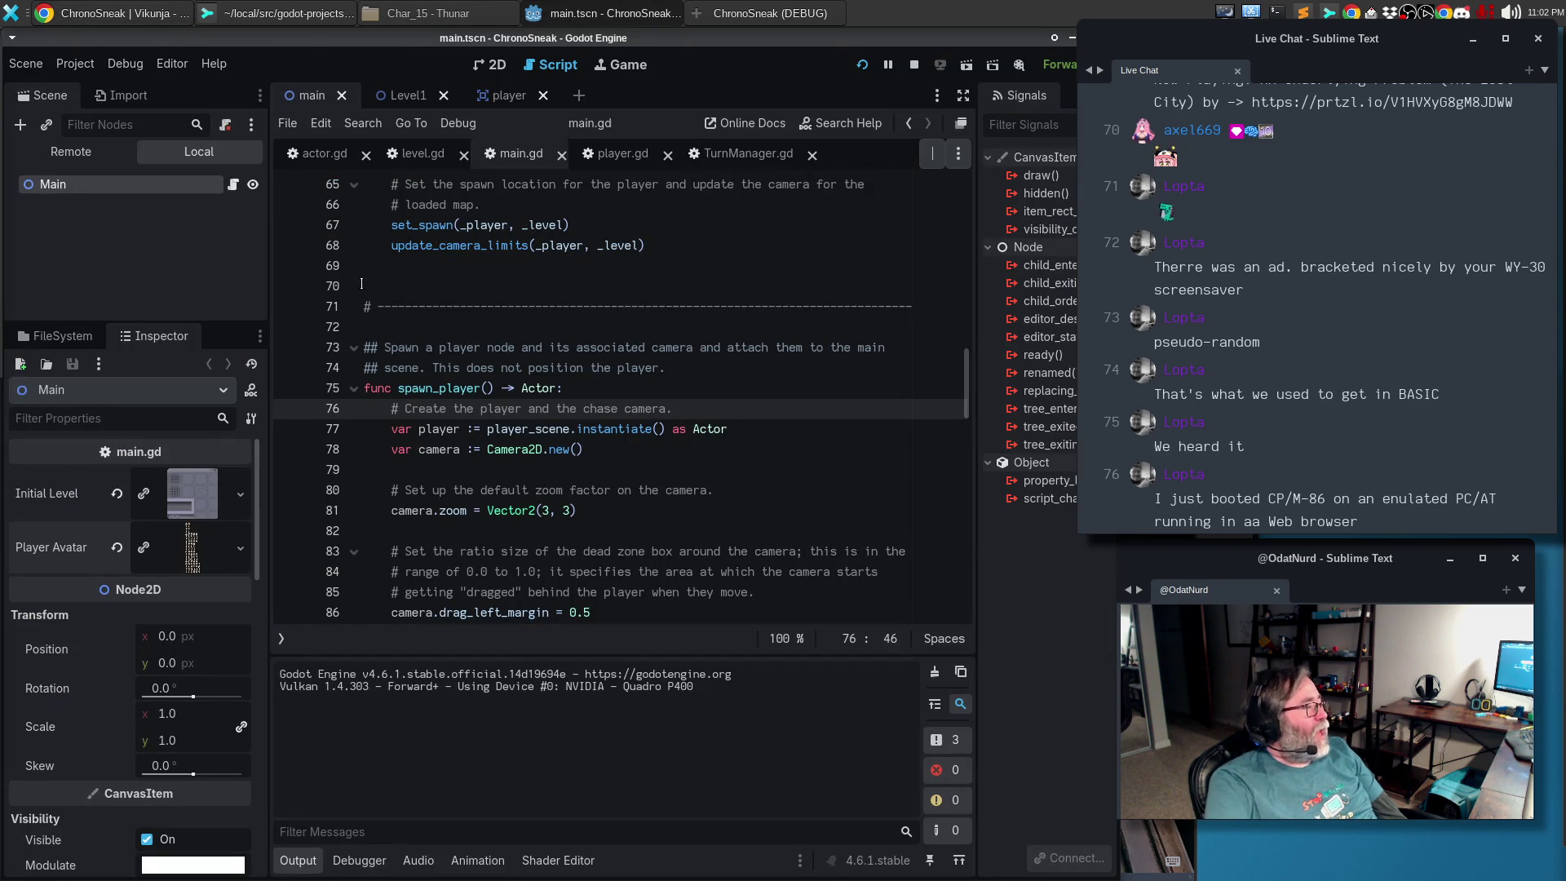
Review the player scene in 2D, then show the Level1 map with side docks hidden
click(492, 63)
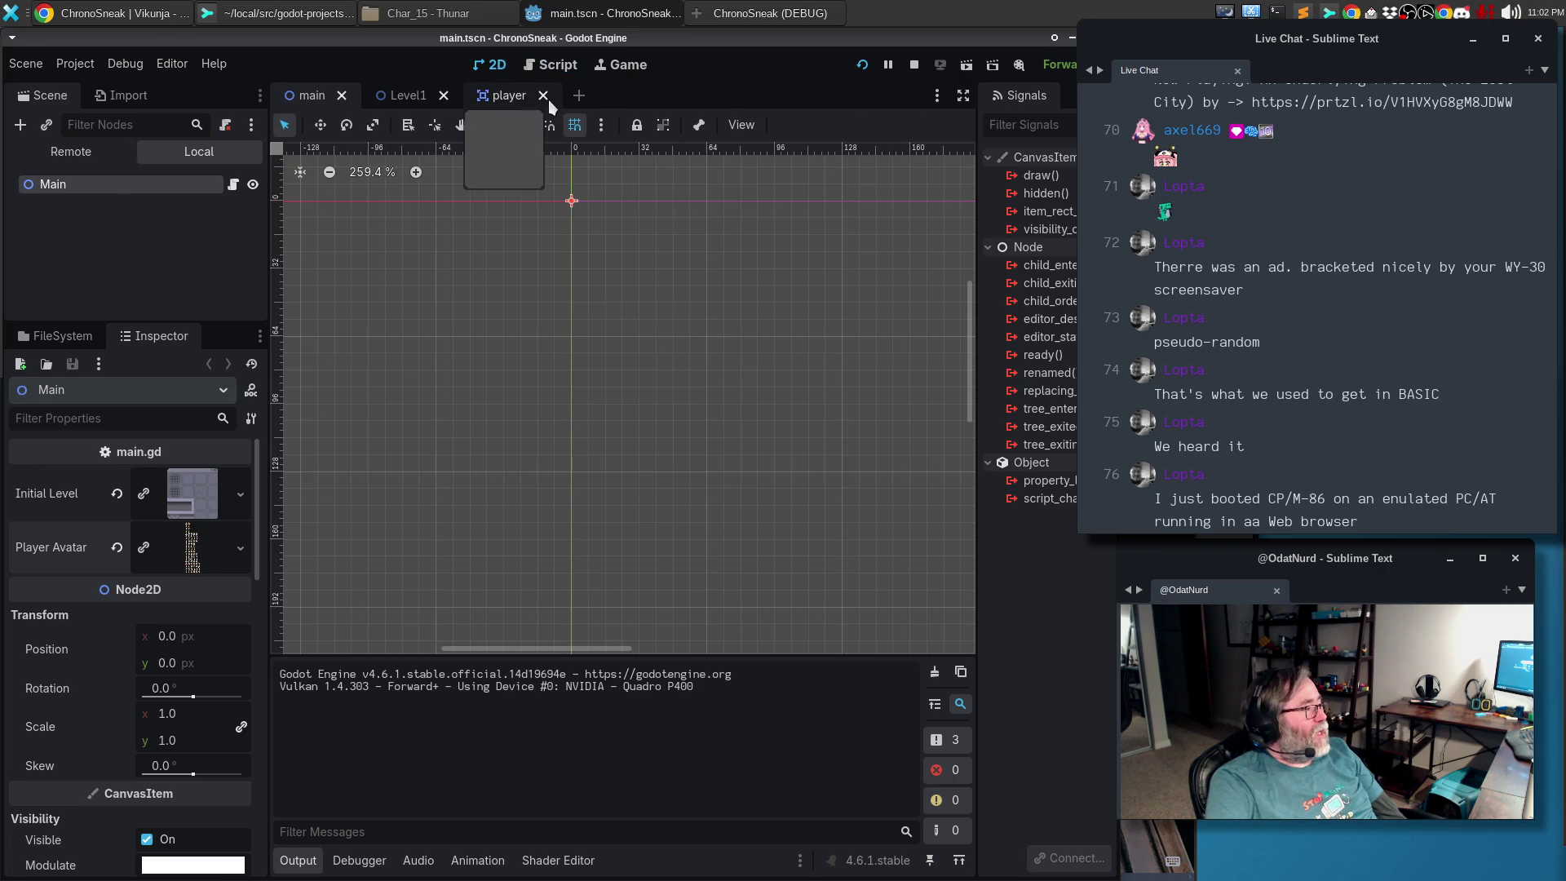
click(492, 98)
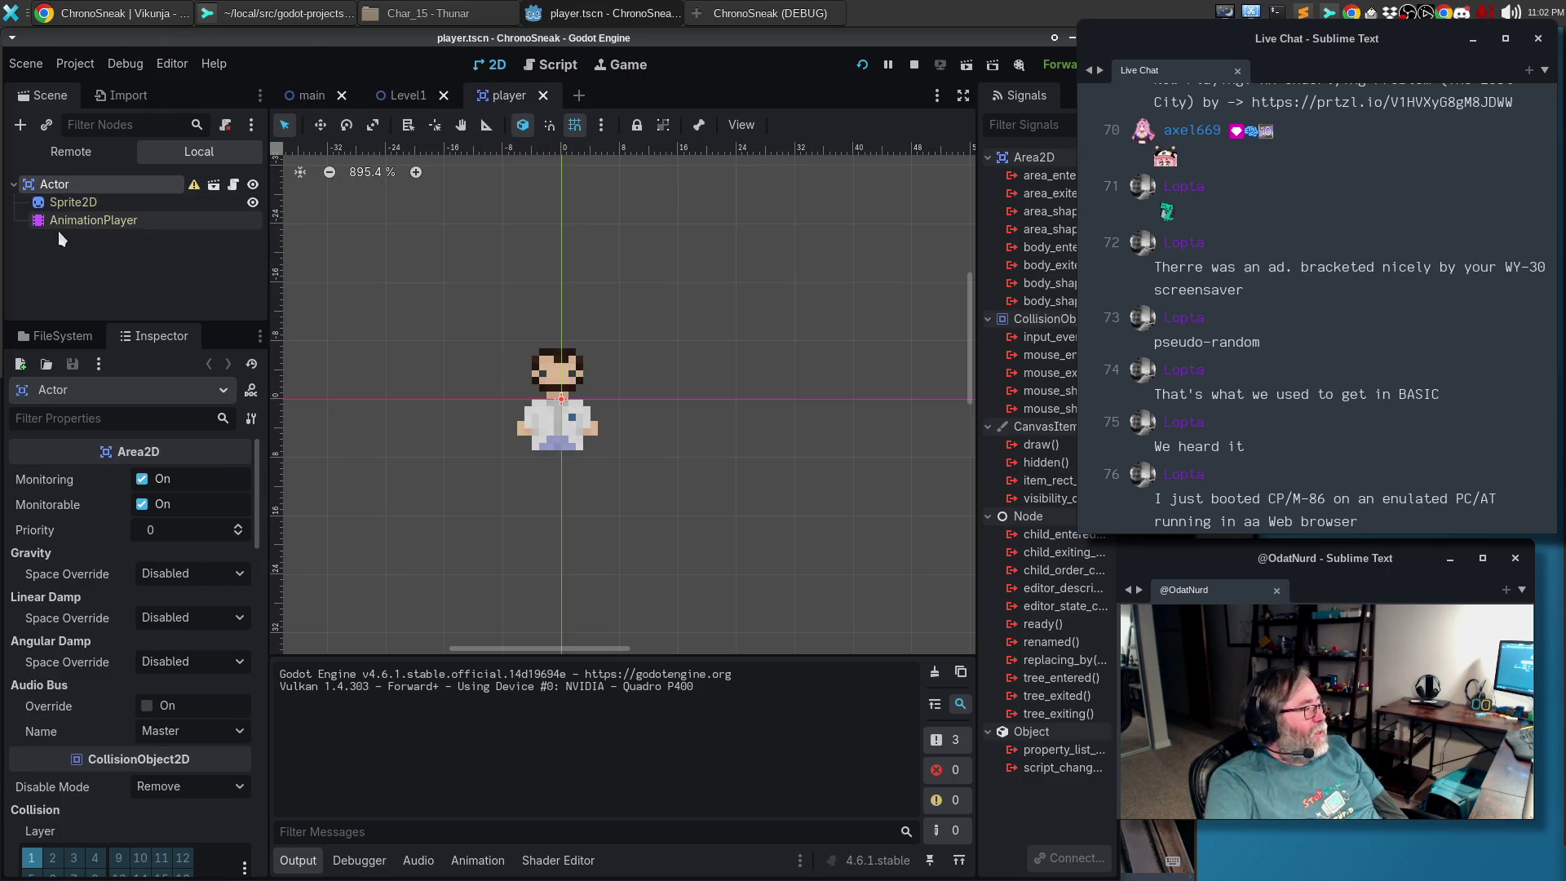
click(407, 95)
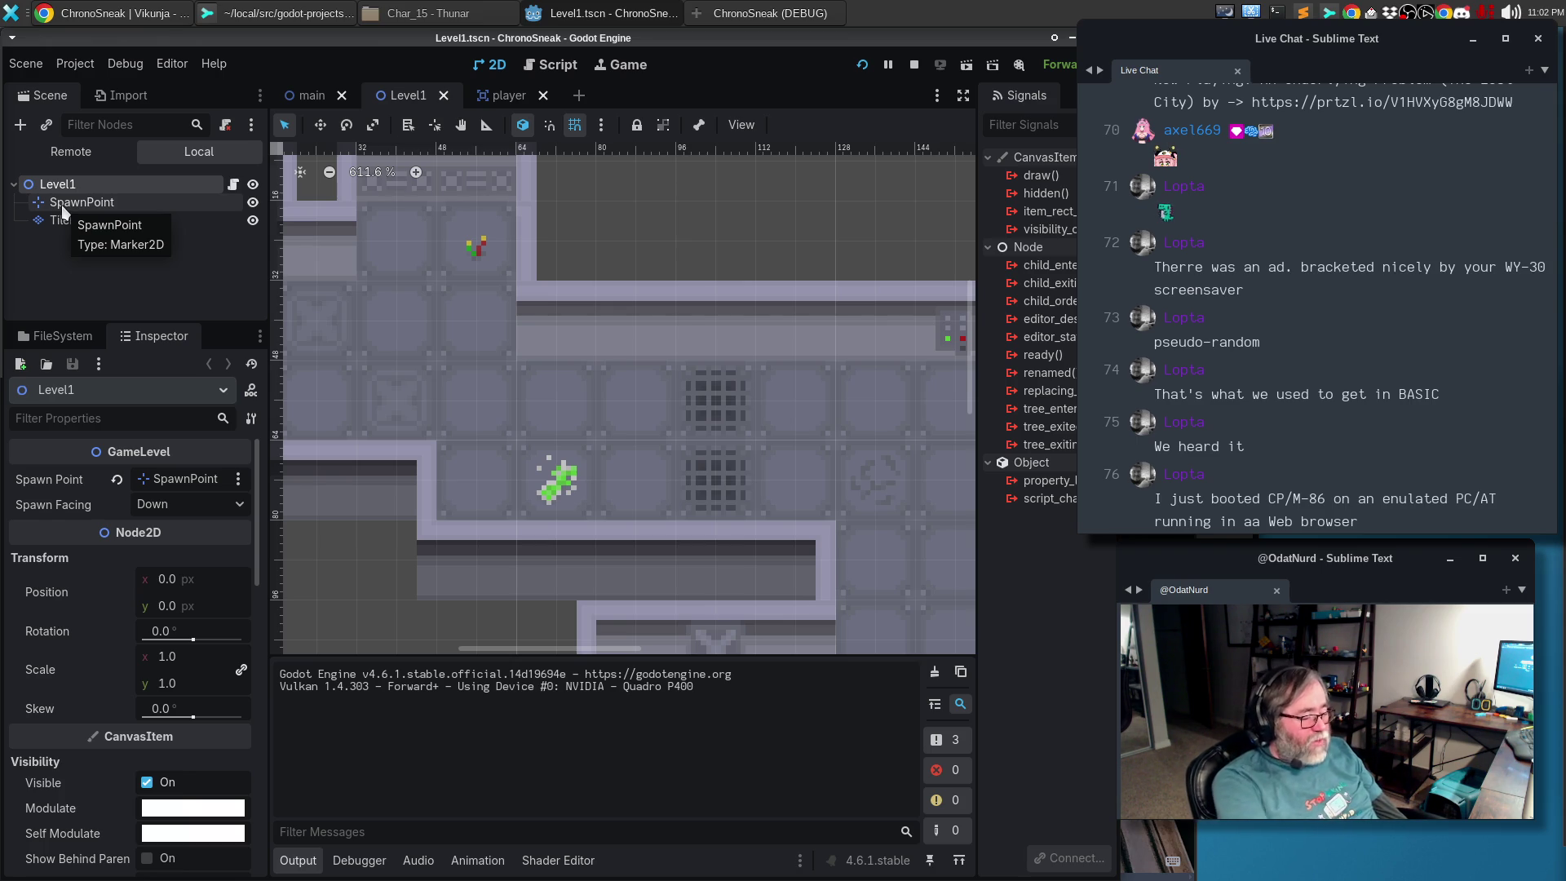
key(ctrl+shift+F11)
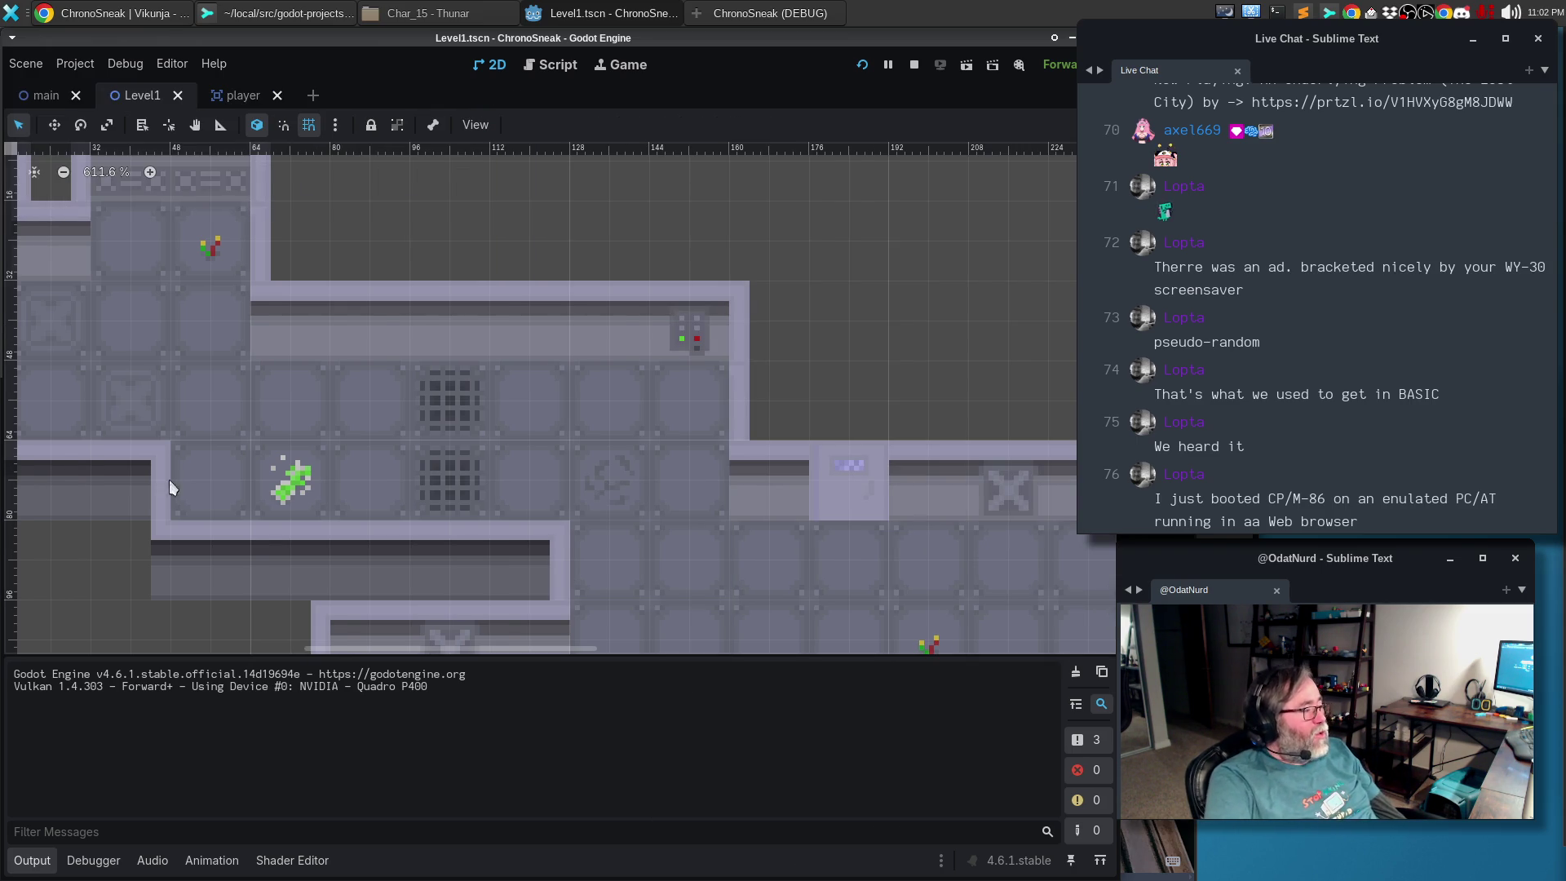
Check the tile map against the running game, minimise it, and save Level1
click(420, 396)
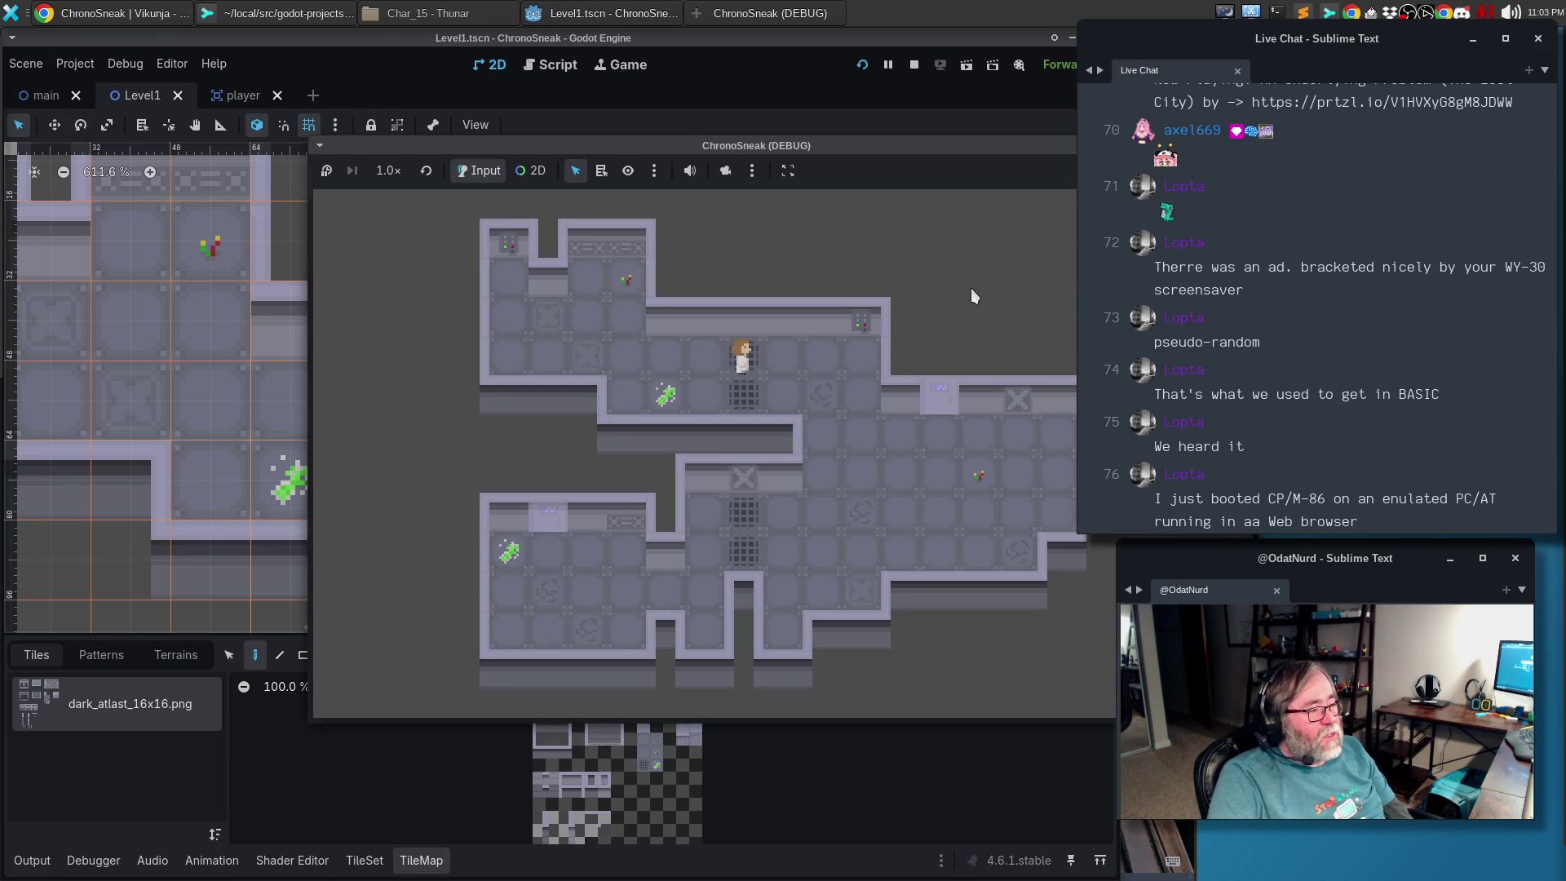
drag(1014, 154, 820, 137)
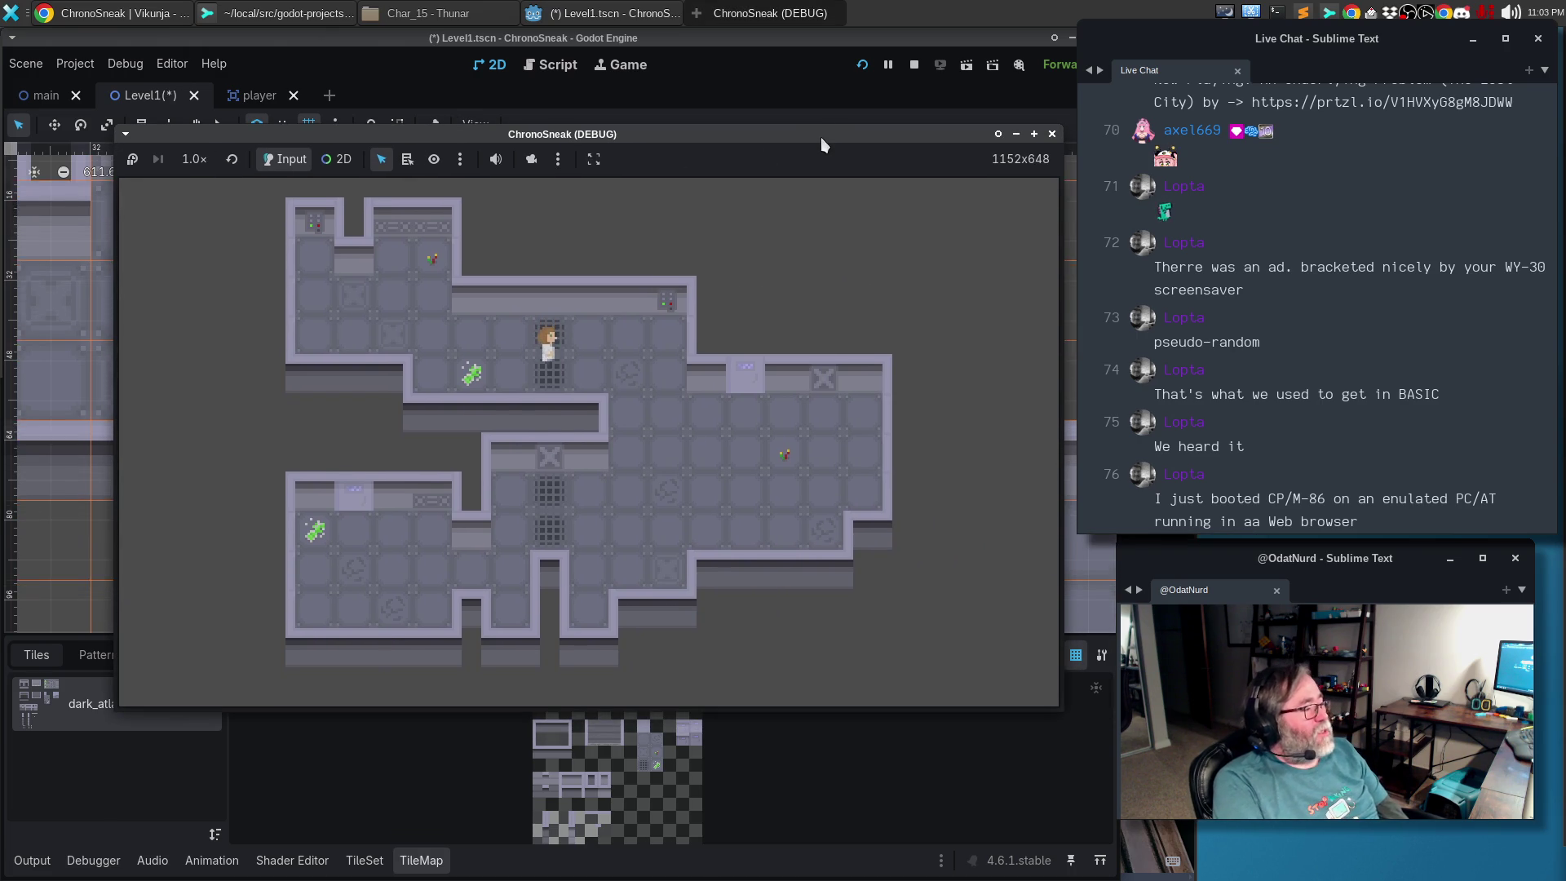
click(831, 26)
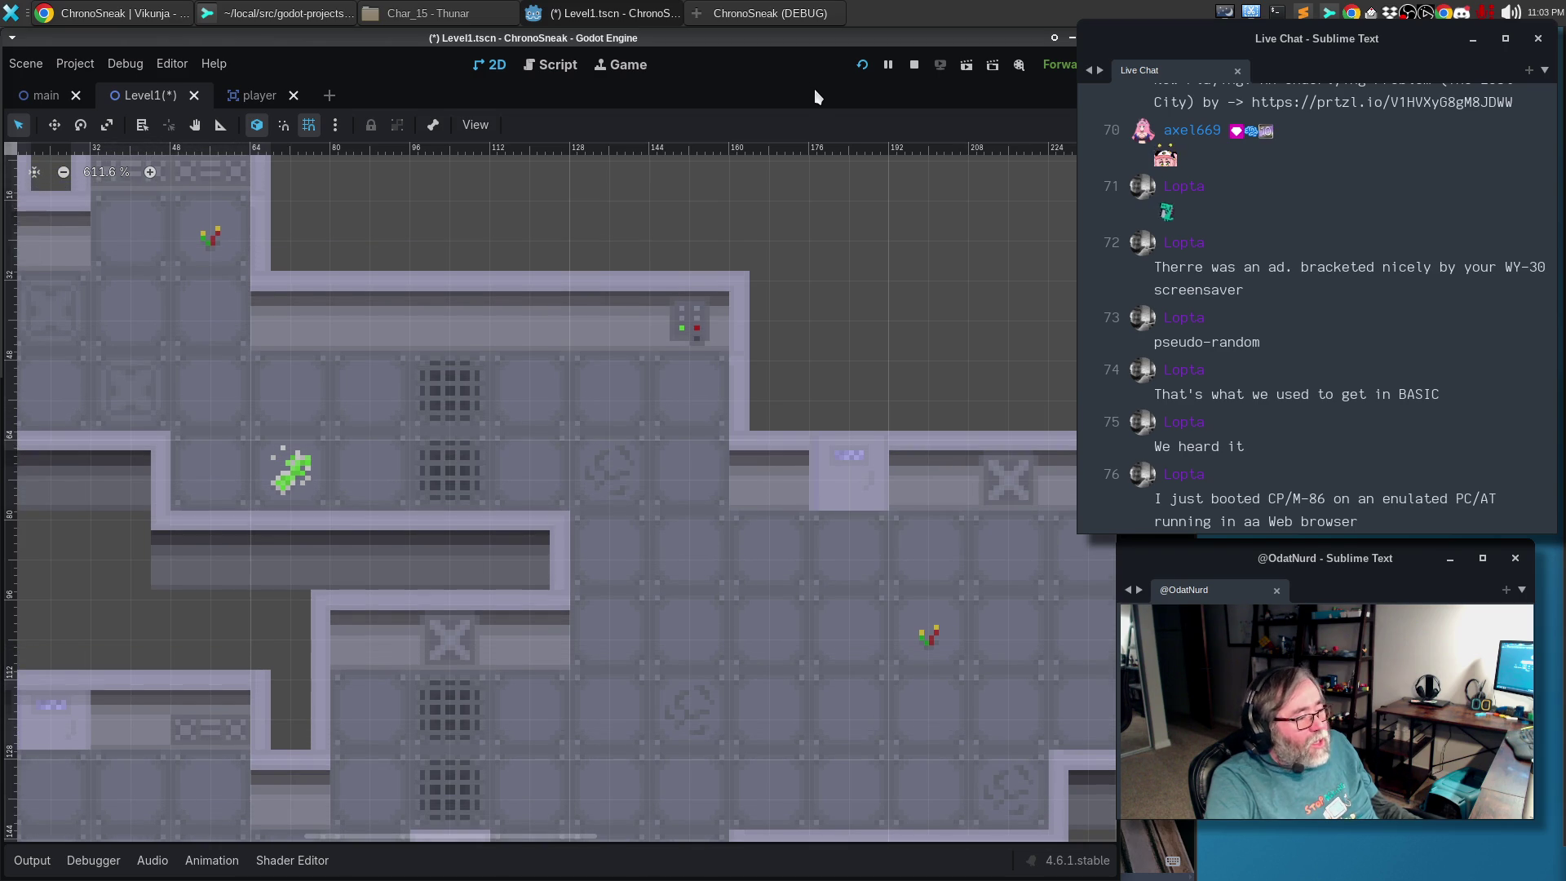
key(ctrl+s)
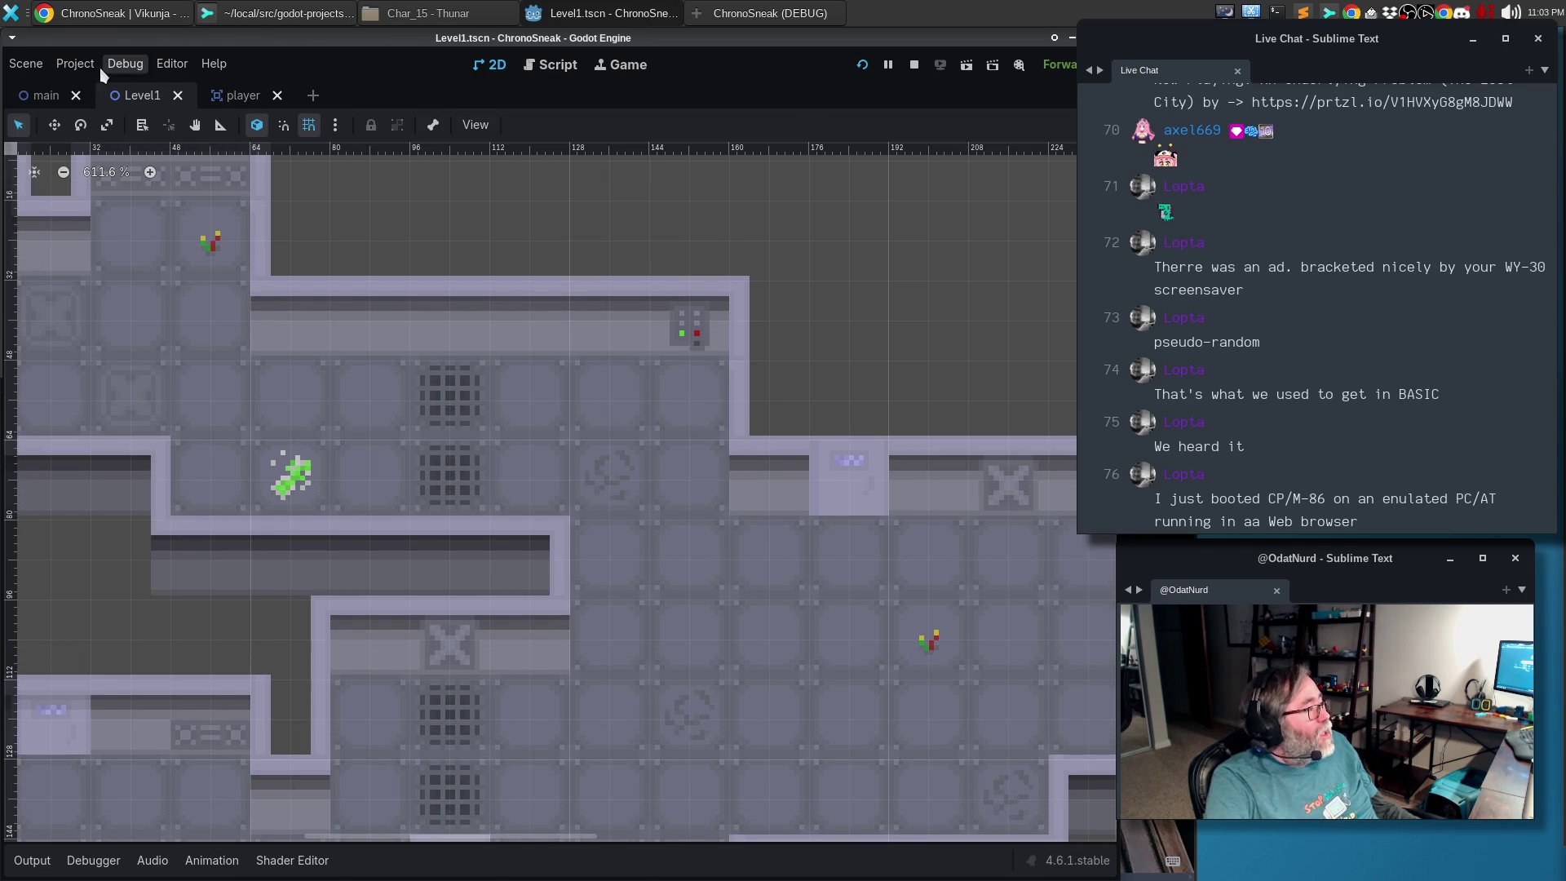
click(83, 67)
Discard the Level1.tscn and main.tscn hunks, leaving no modified files
click(306, 15)
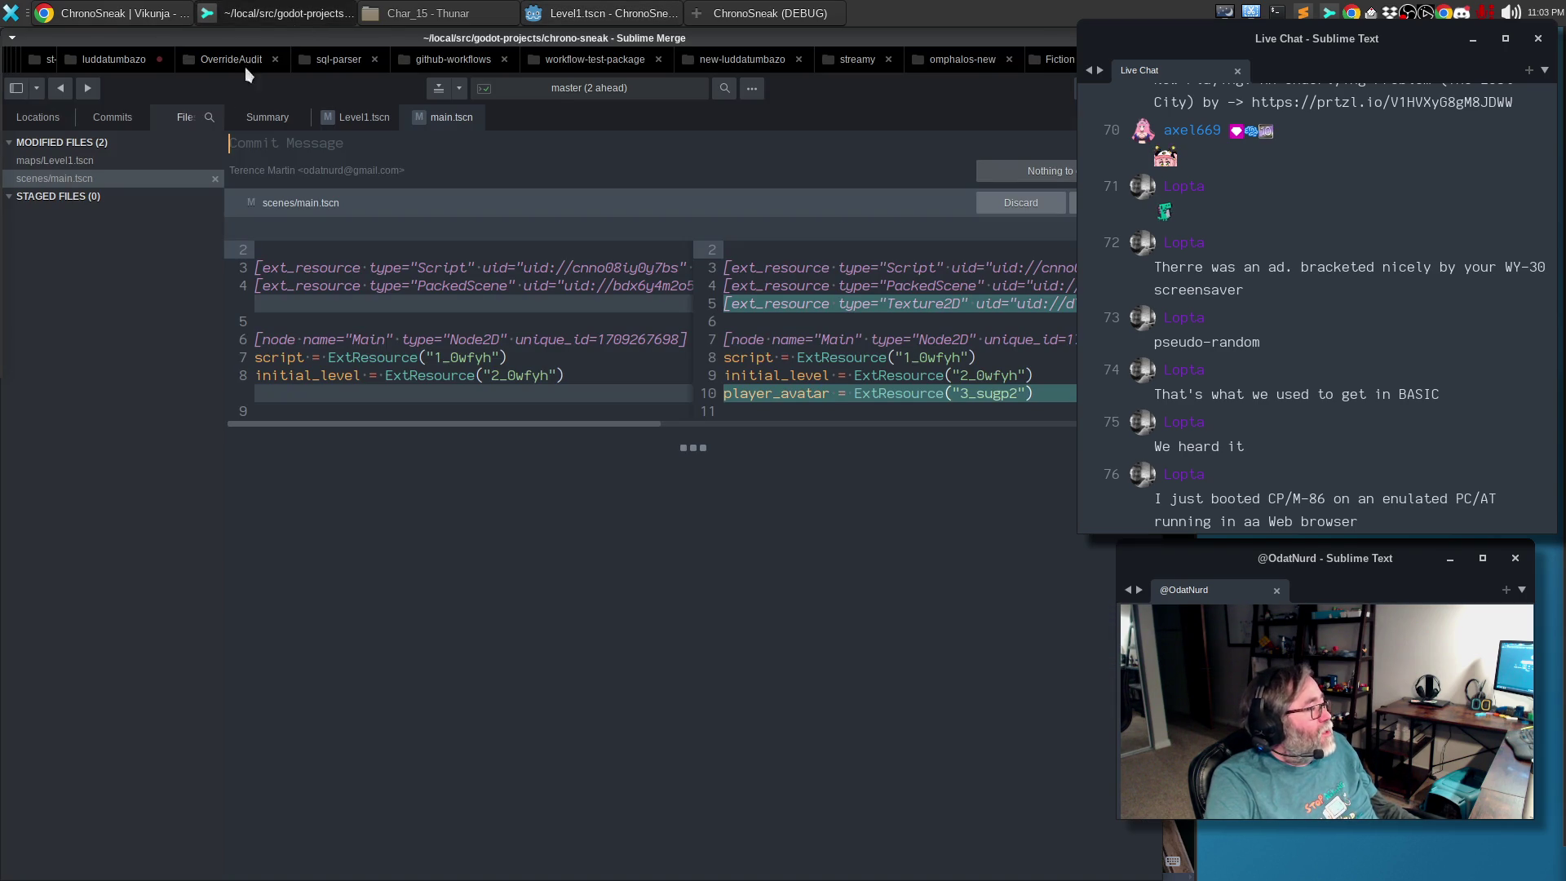
click(119, 159)
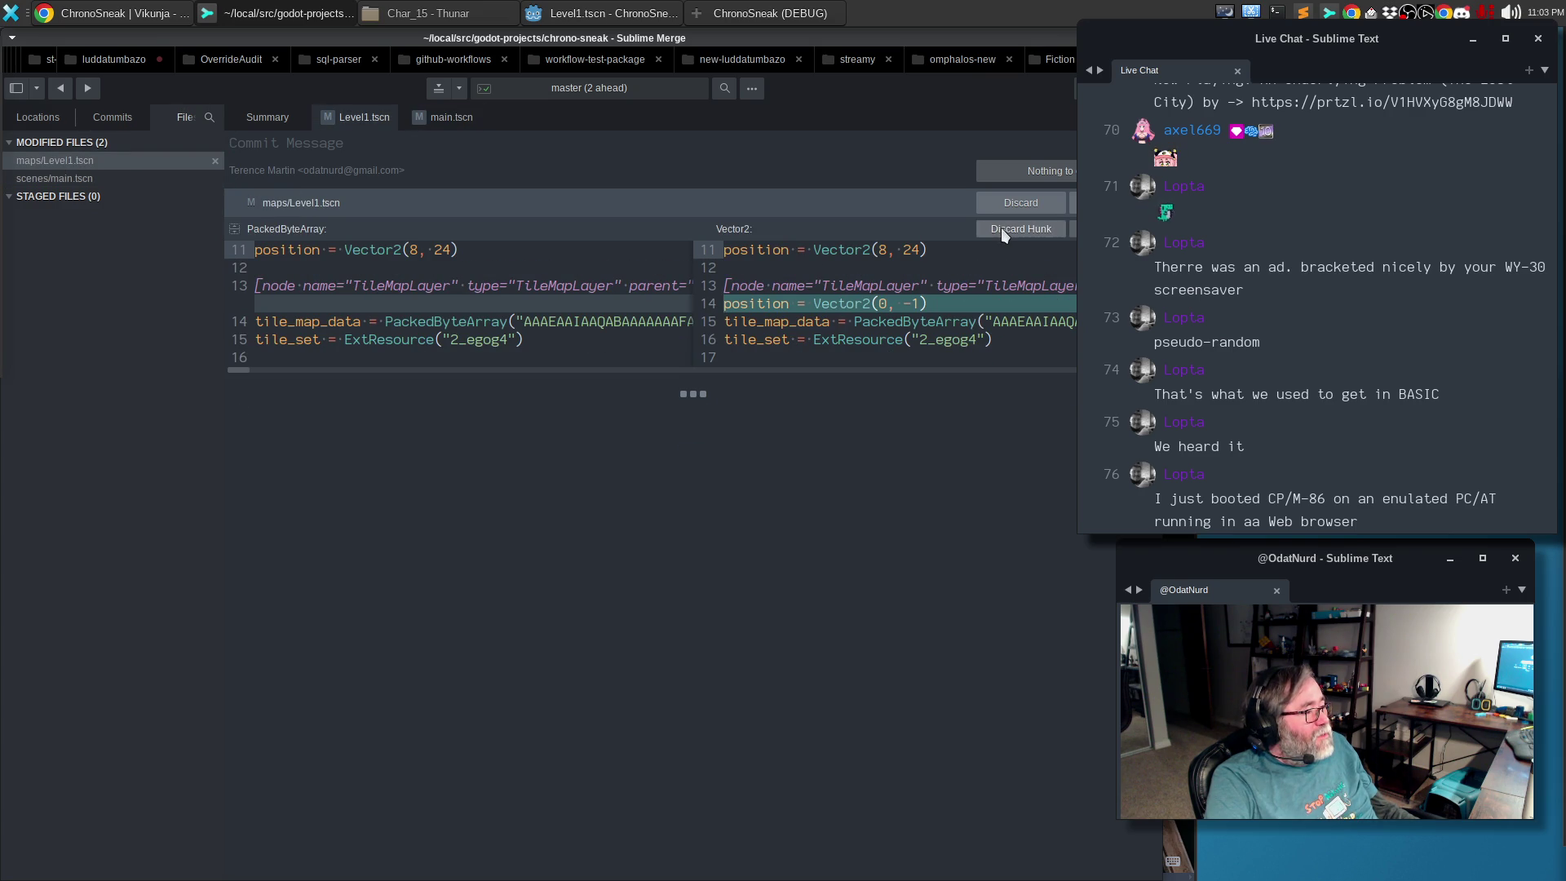
click(1001, 228)
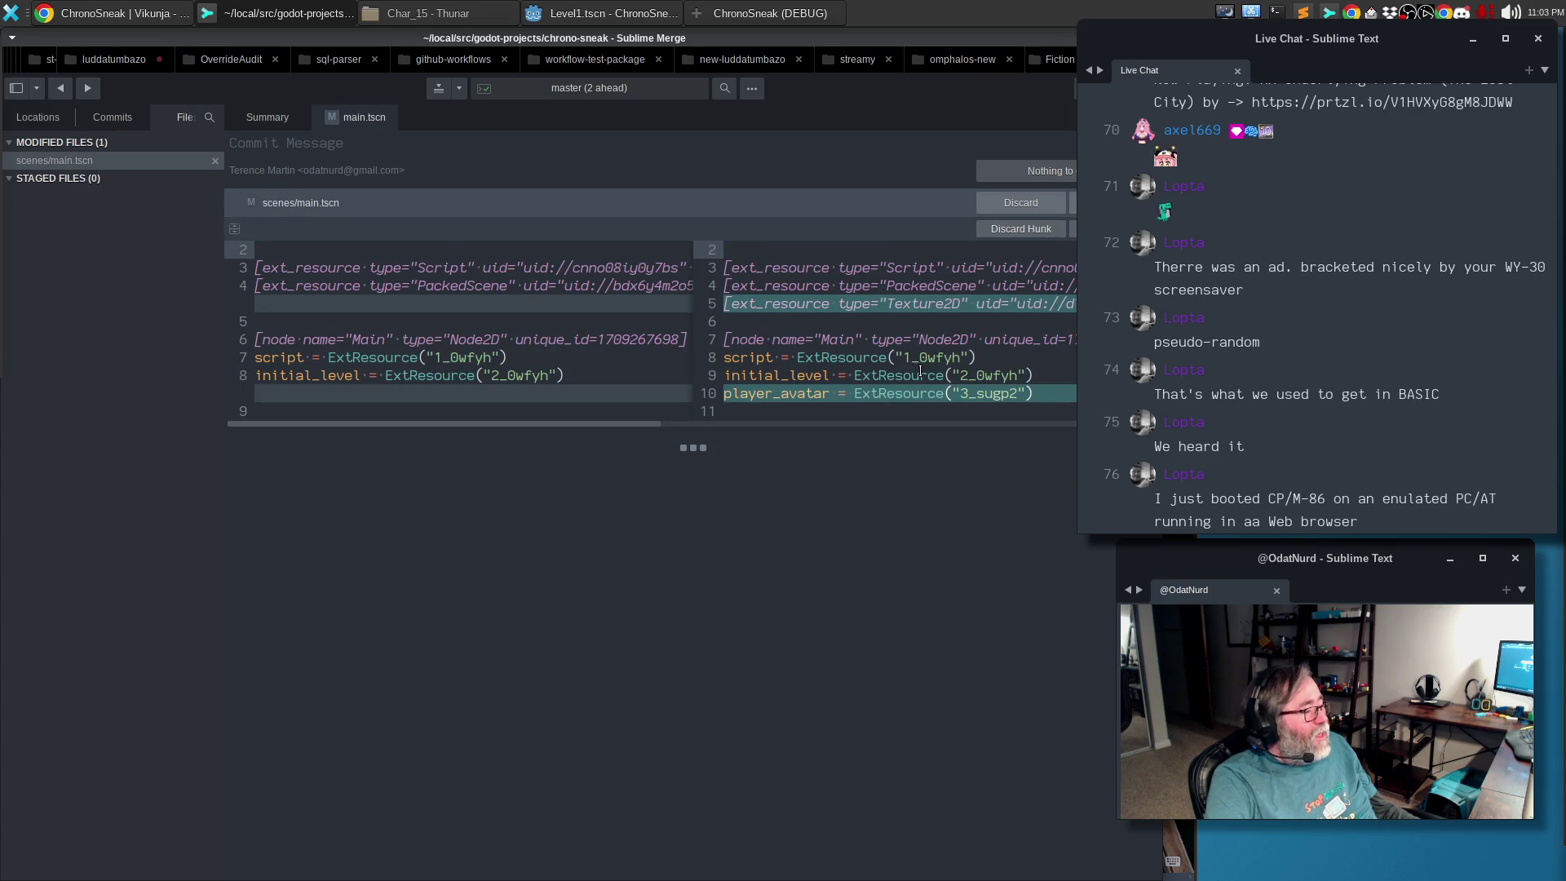
click(1009, 227)
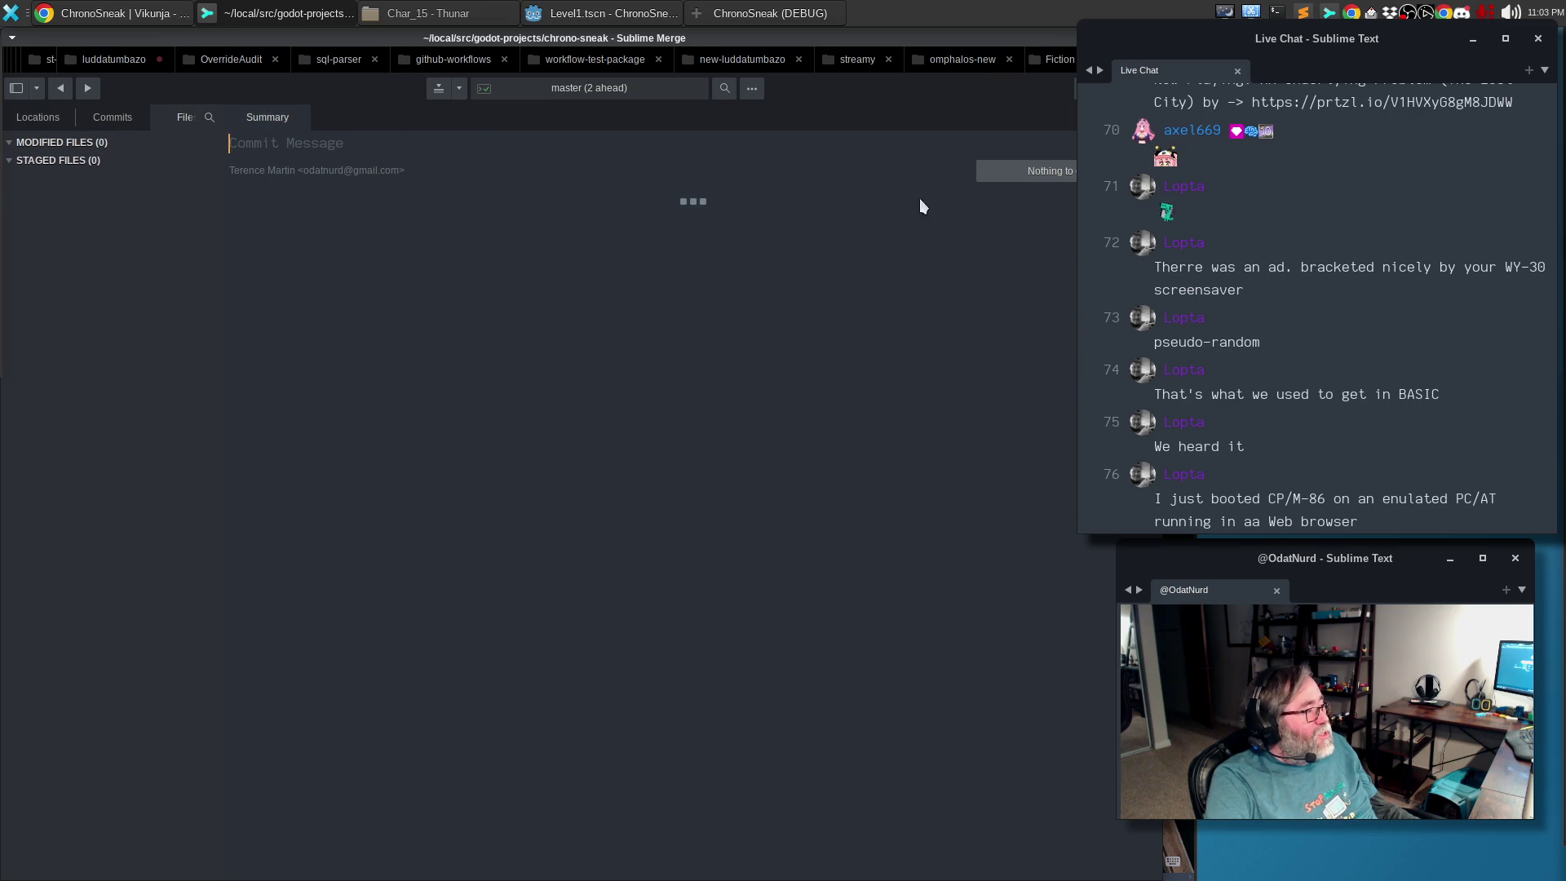
click(644, 20)
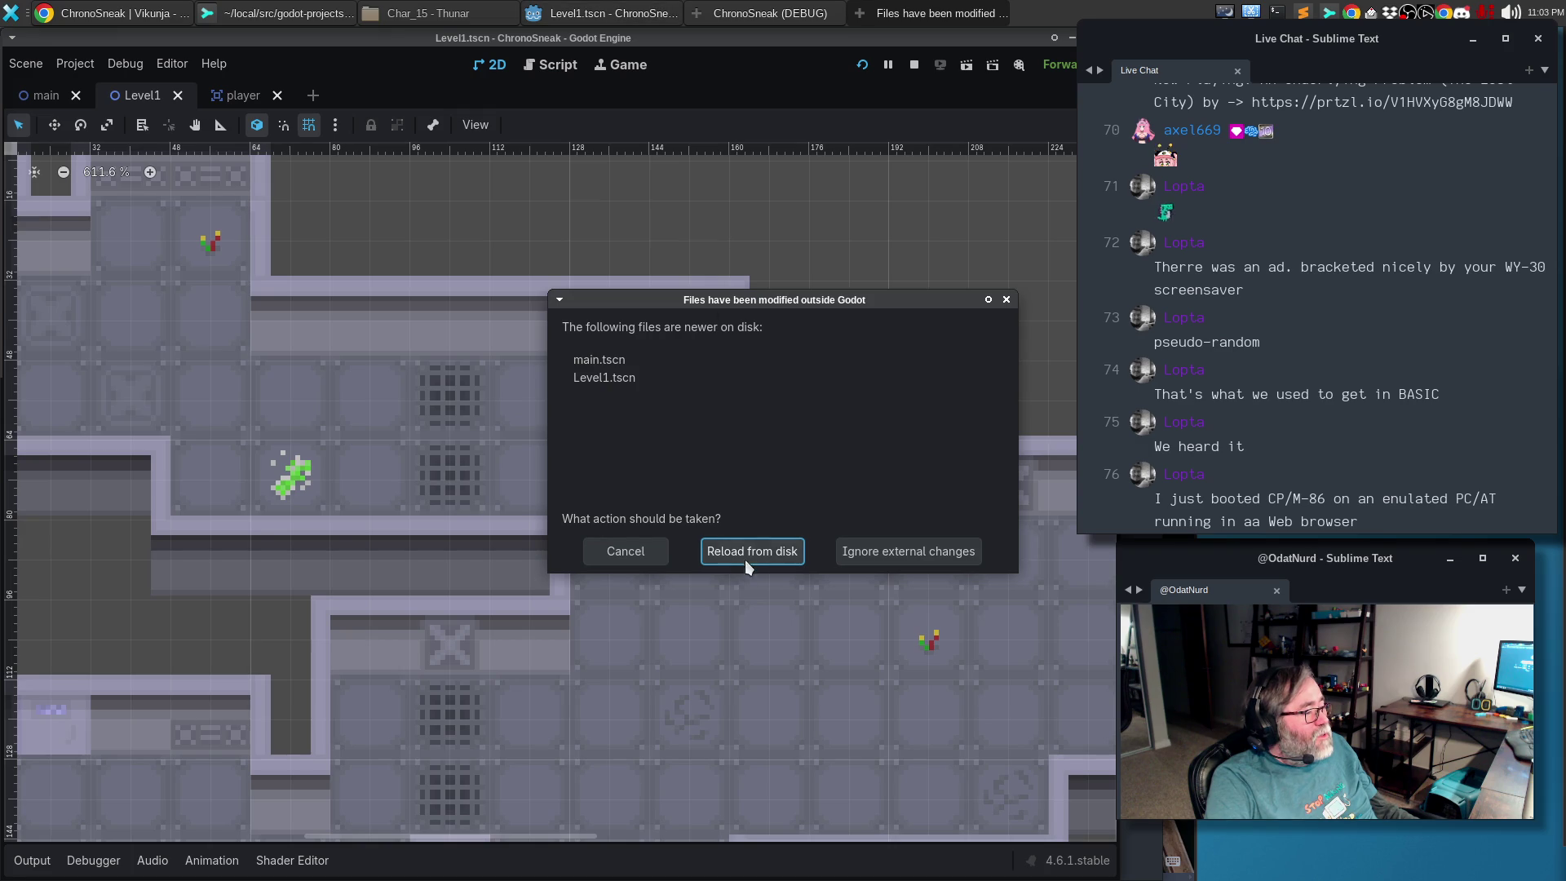
Reload the changed scenes from disk and reload the whole project
click(750, 549)
click(72, 64)
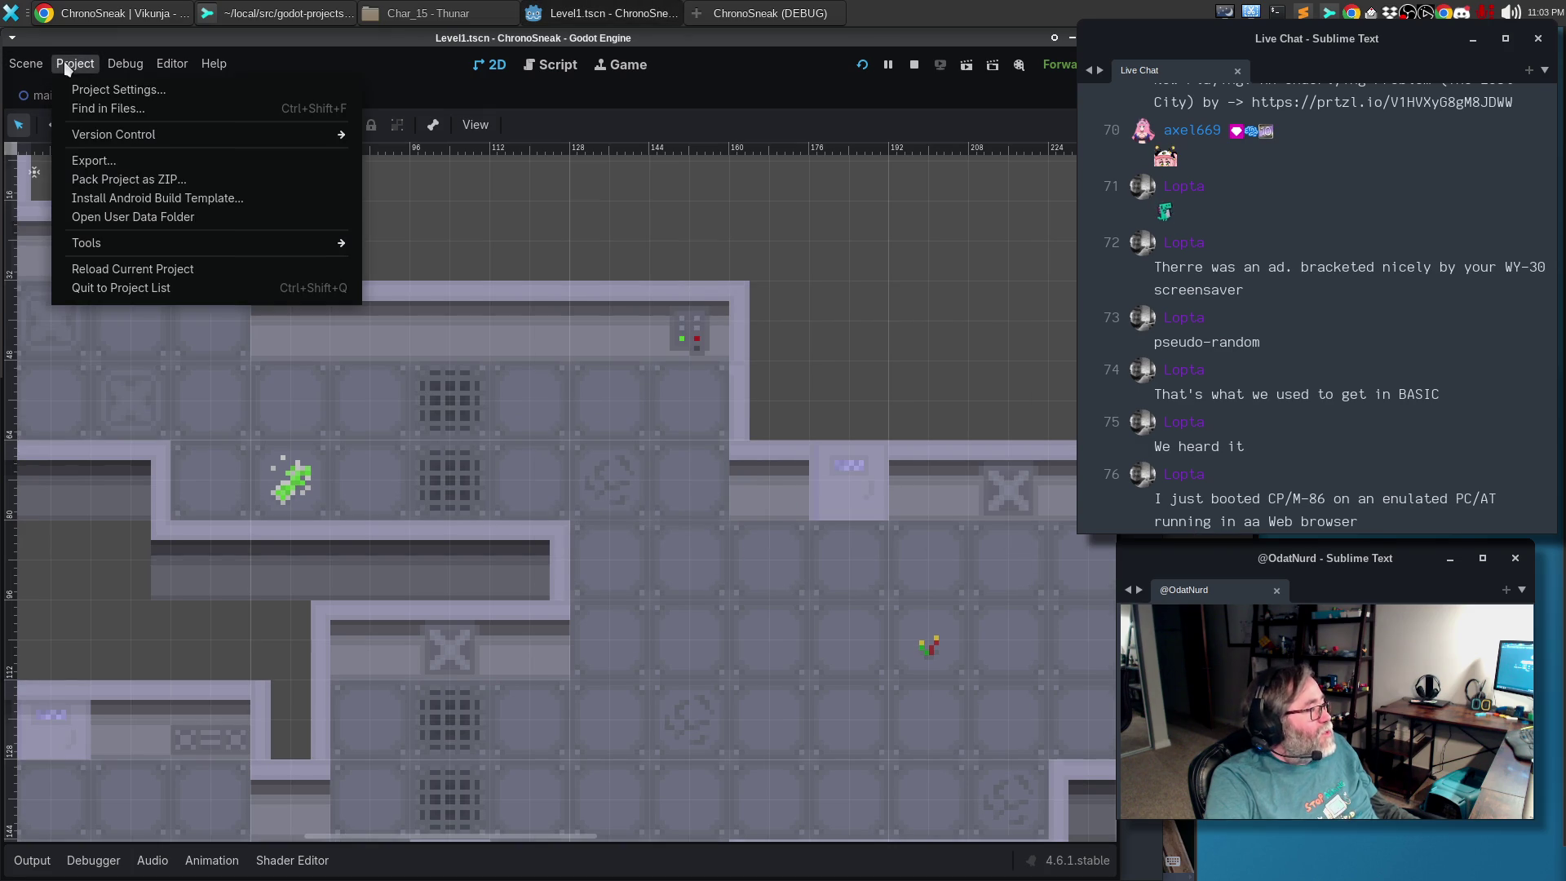
click(123, 272)
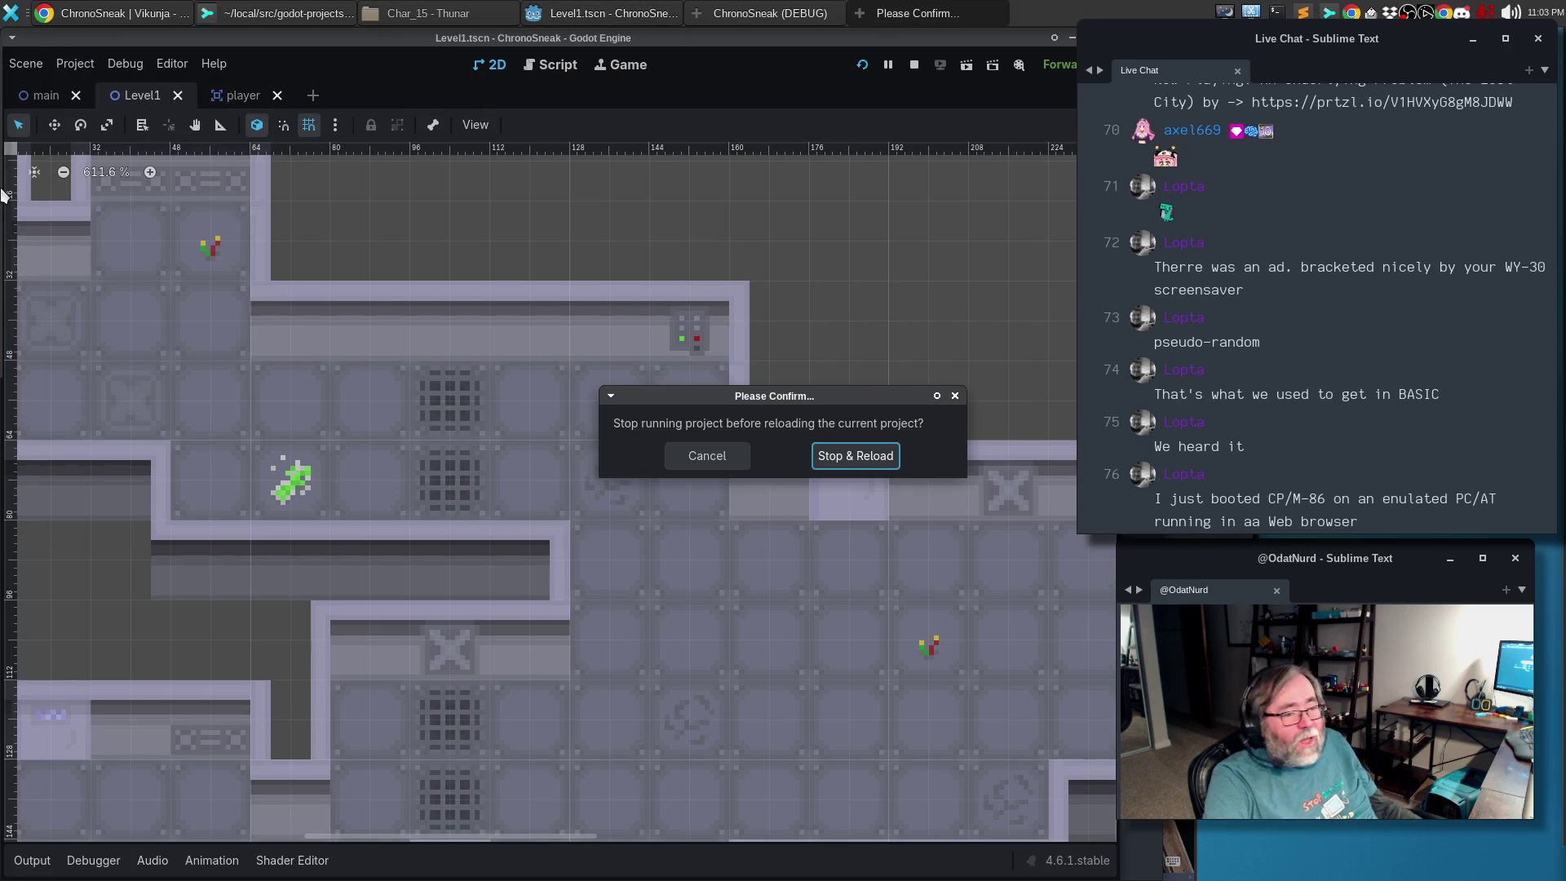
click(845, 456)
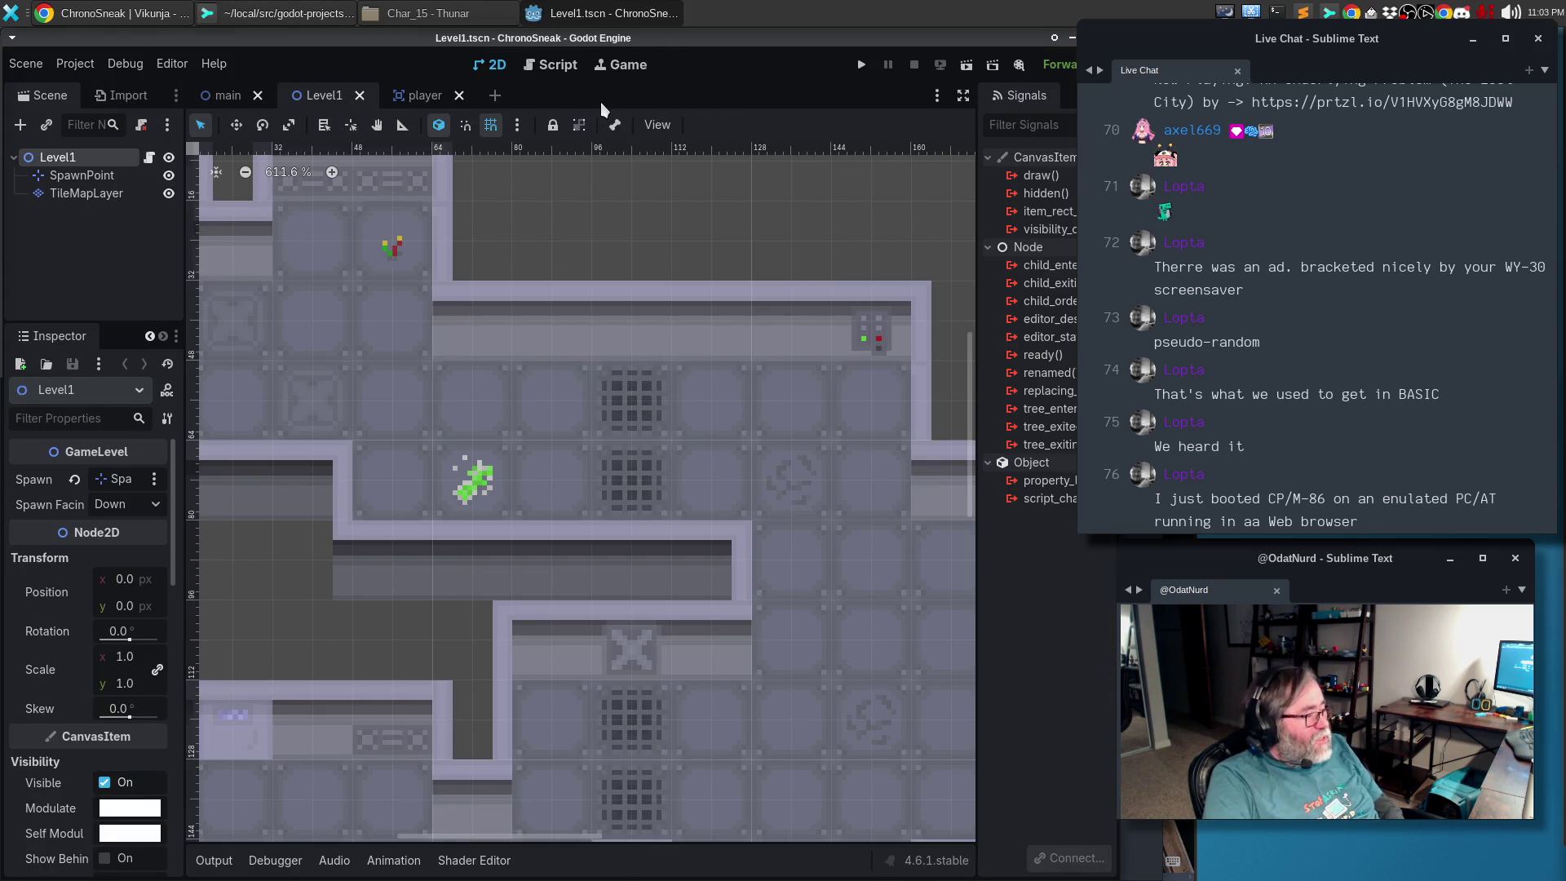
Test-run the game briefly, stop it, and switch to the main scene
key(F5)
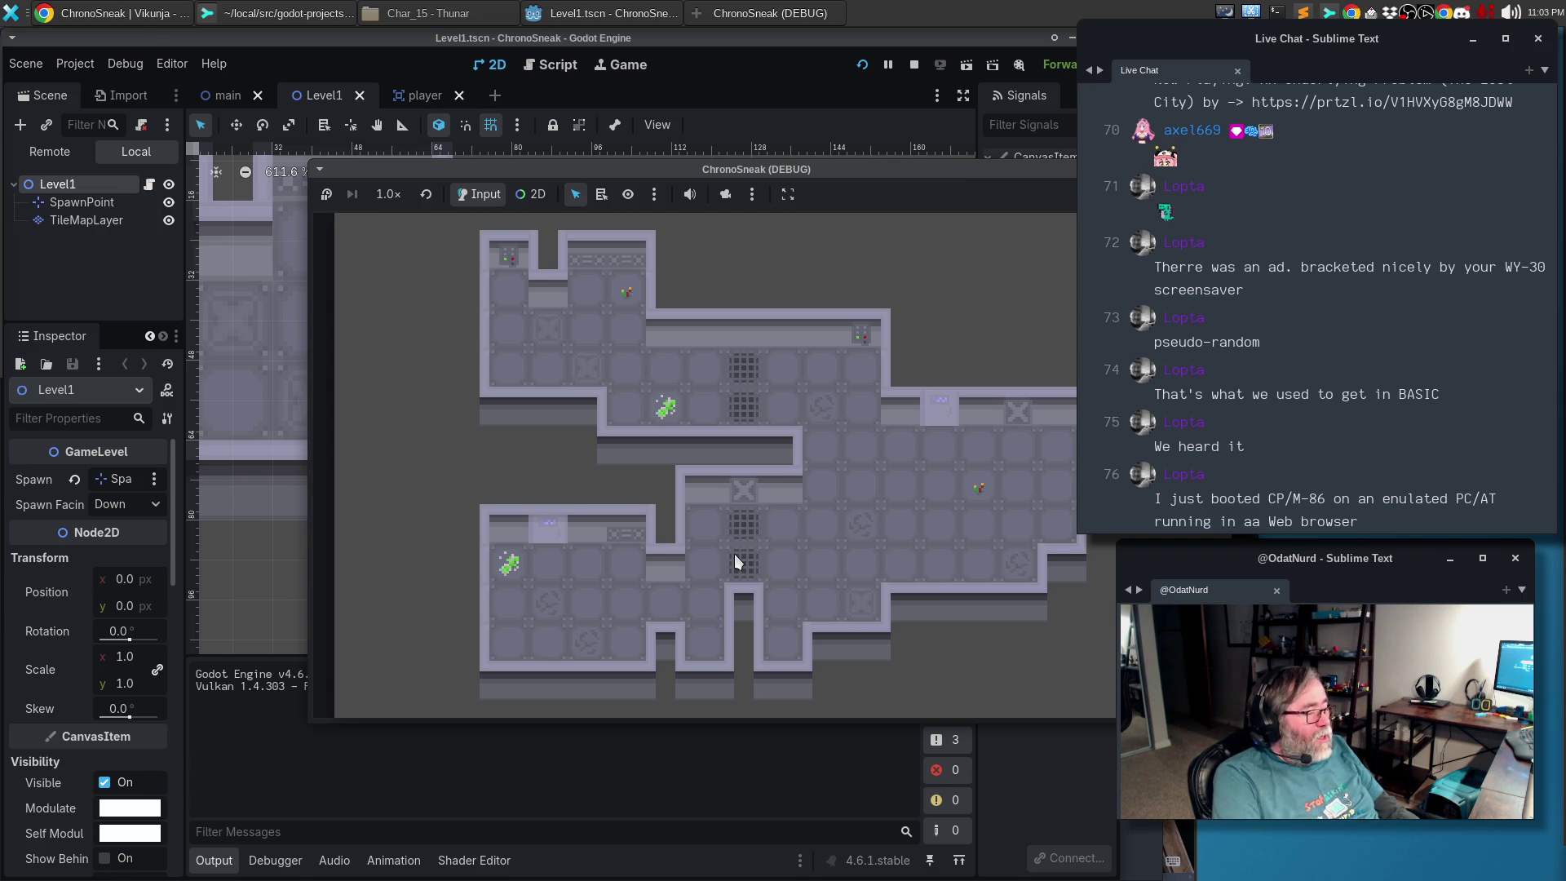
key(Escape)
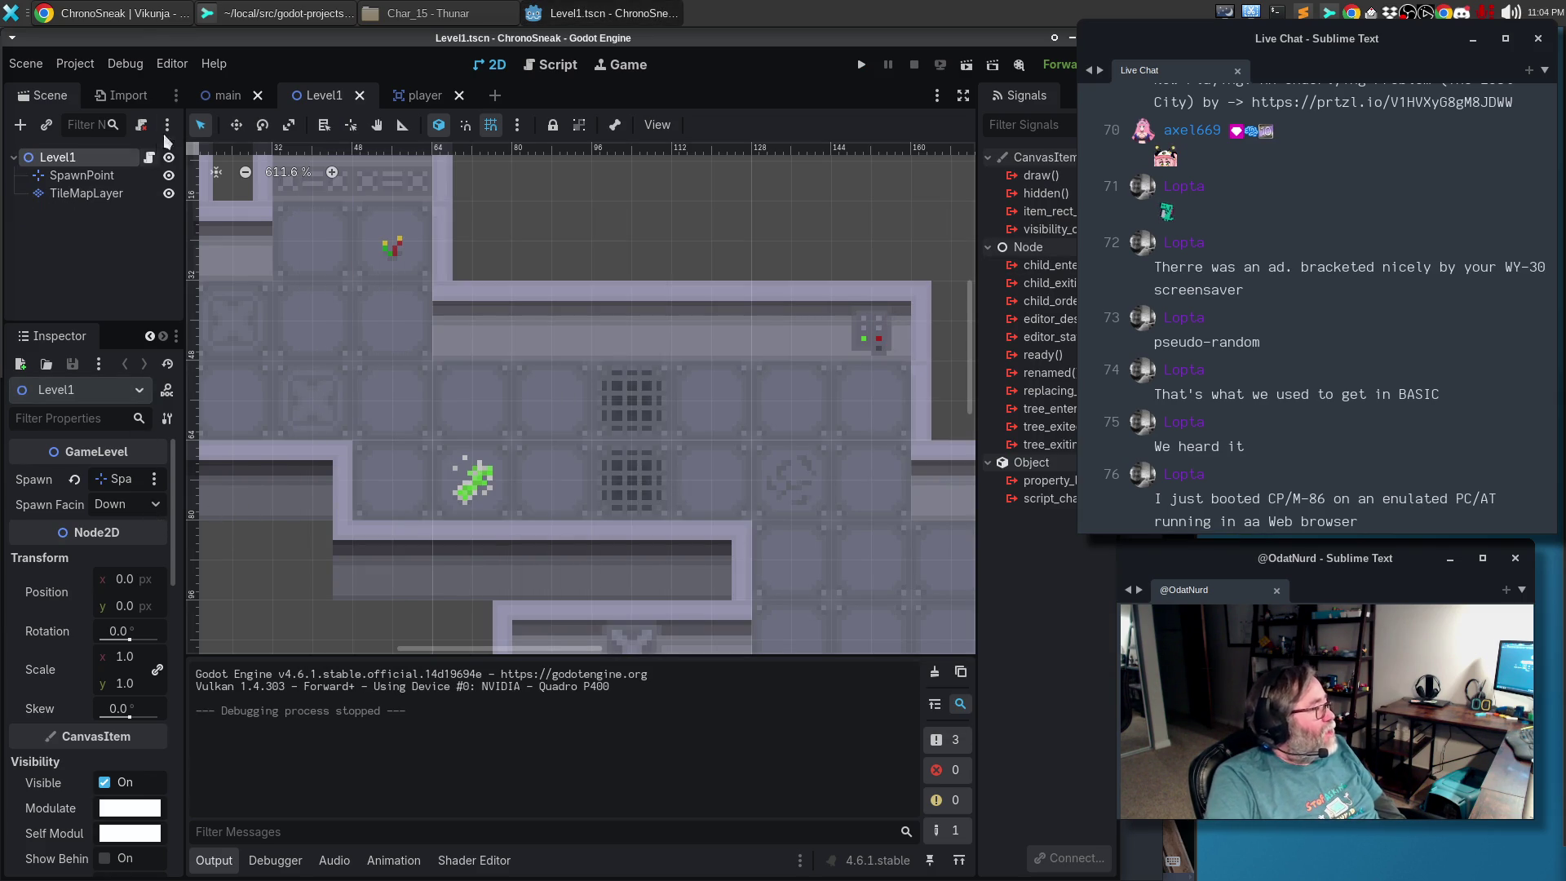
click(224, 99)
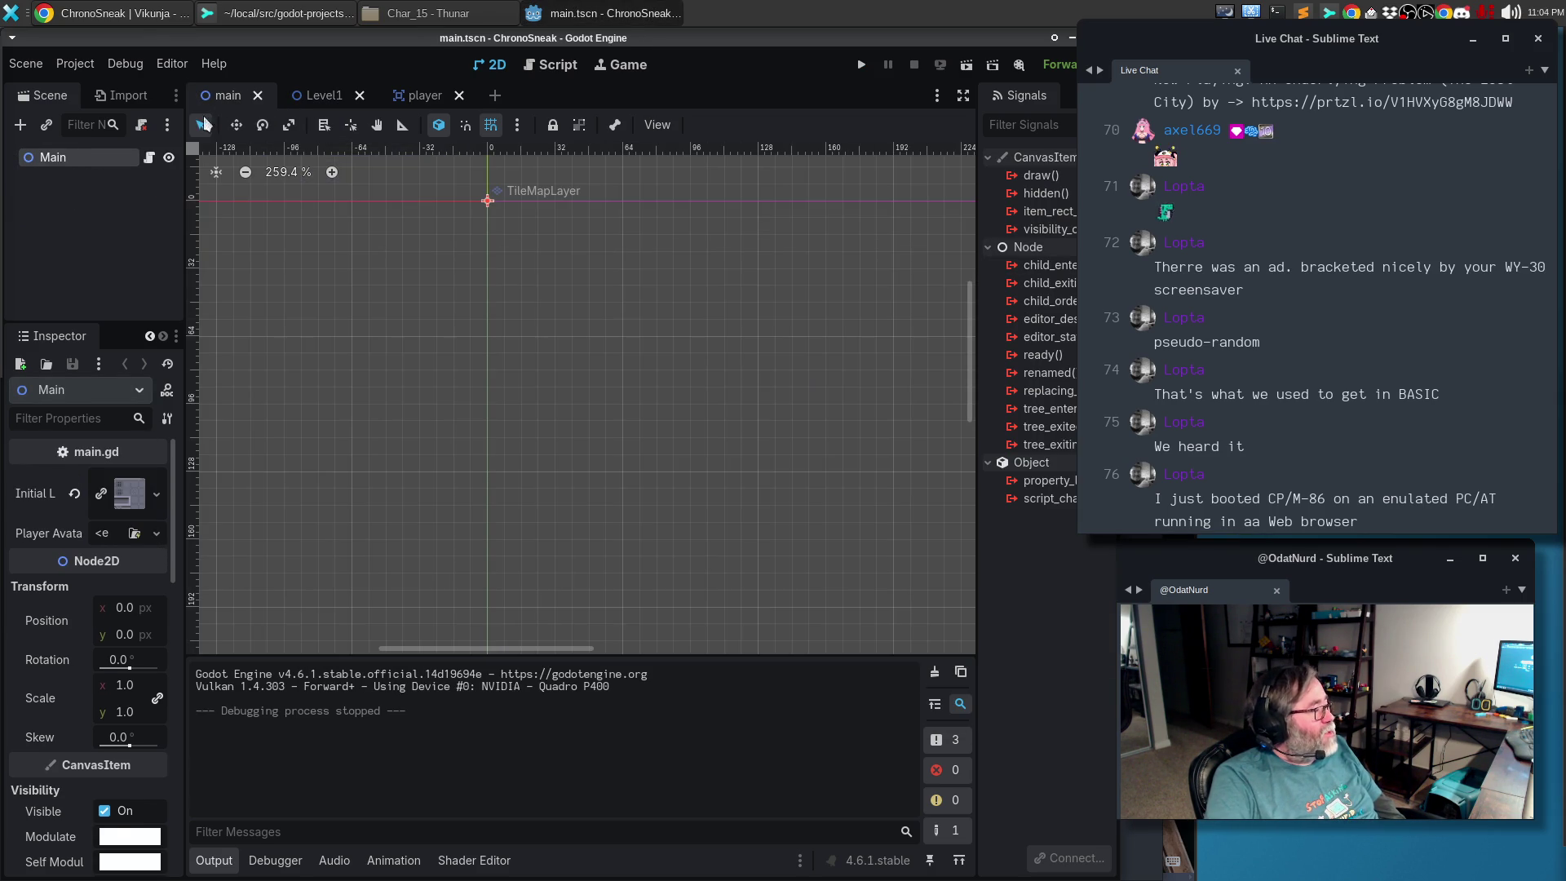
Quick-load ml_char_01.png as the main scene's player avatar texture
click(156, 534)
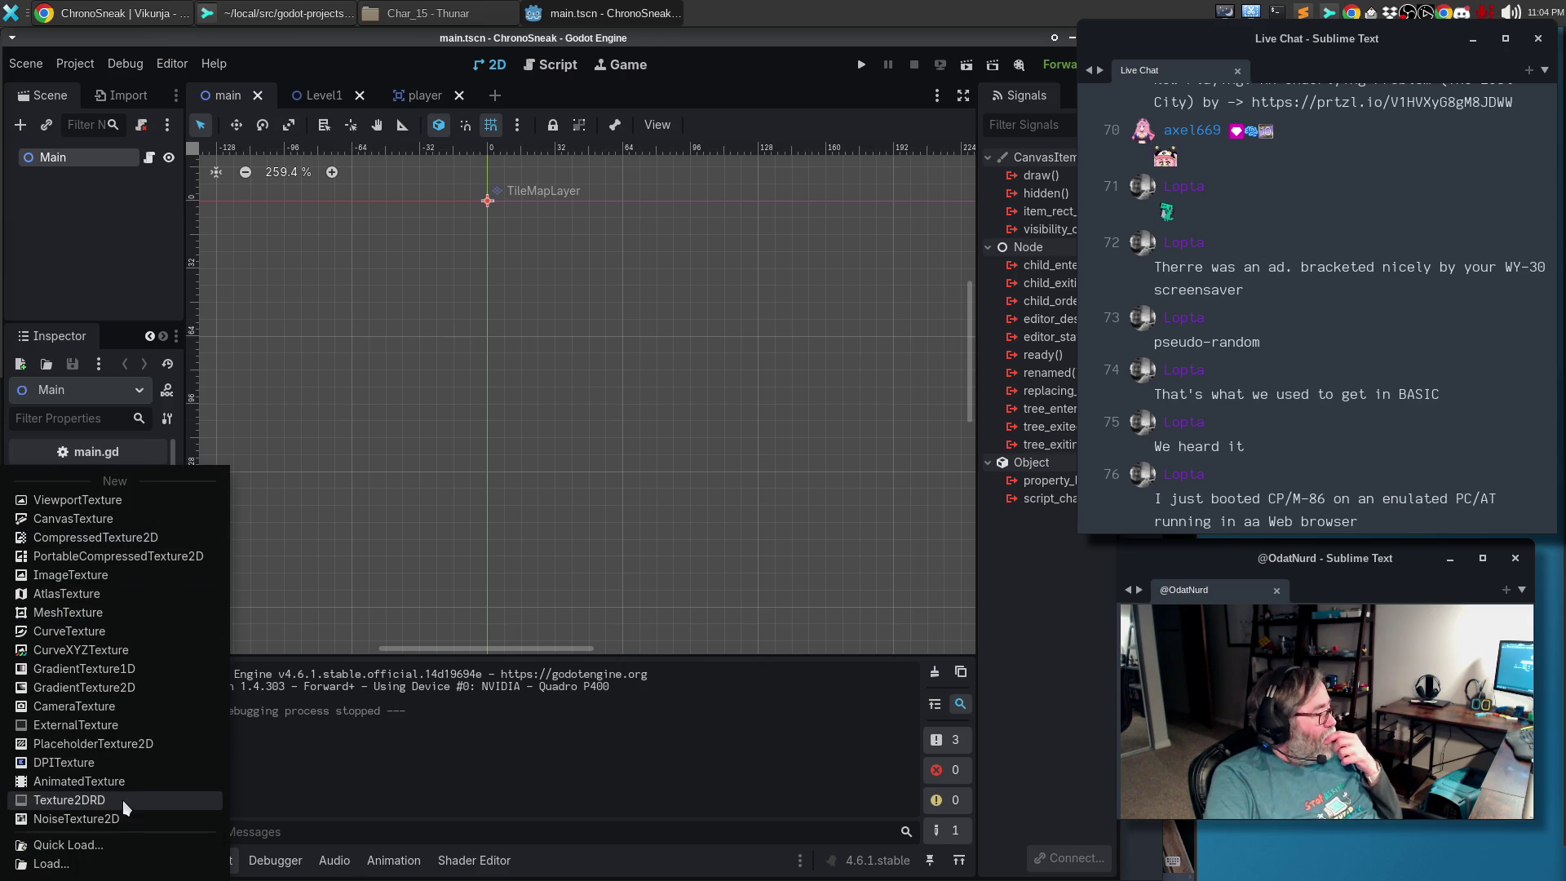
click(105, 844)
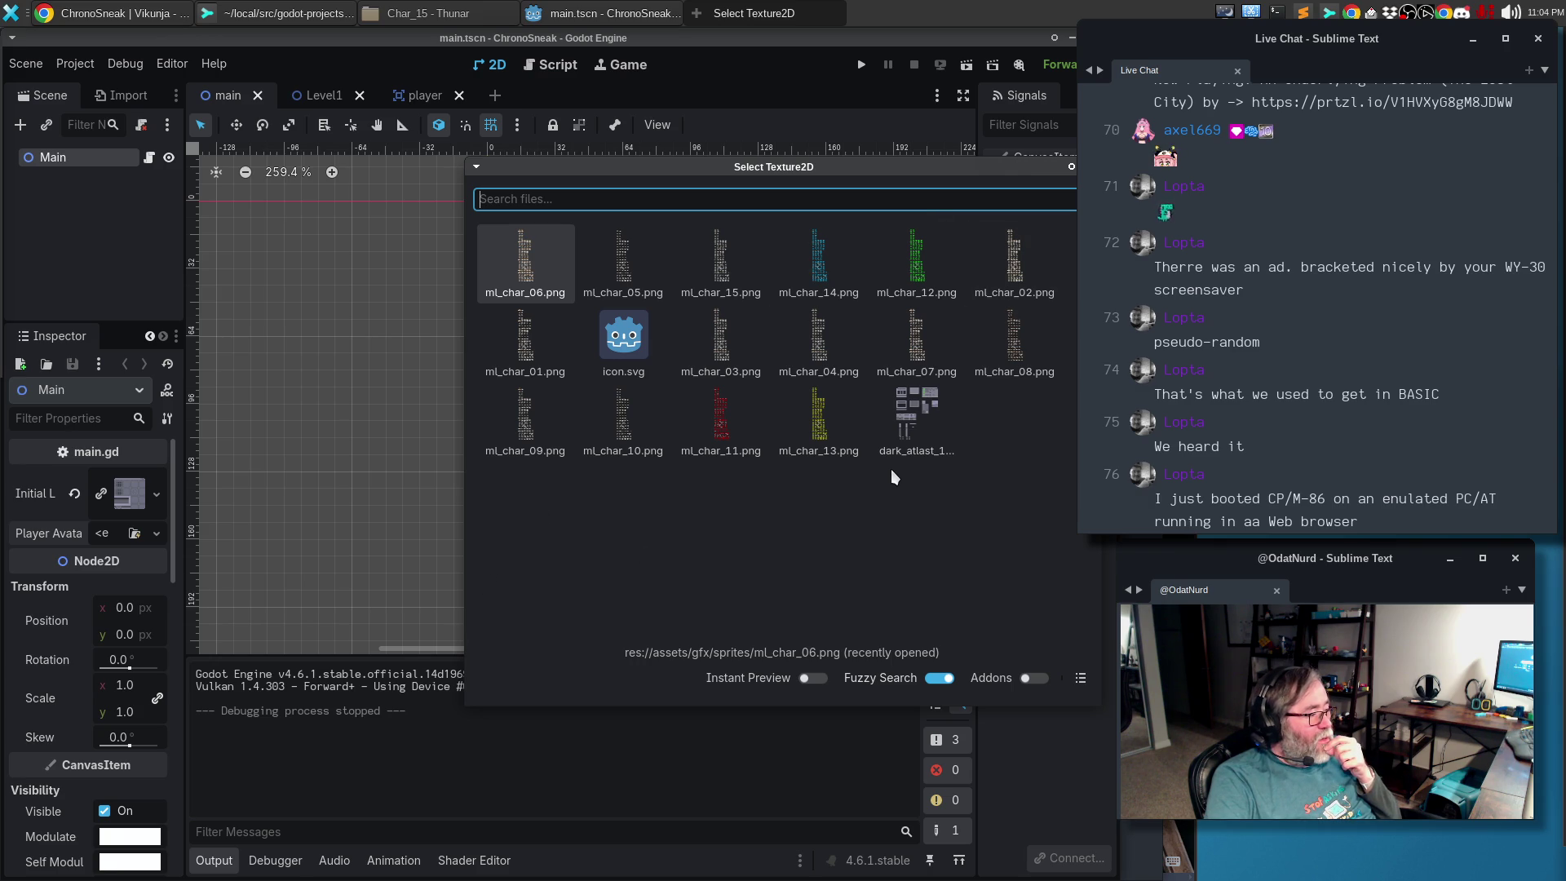
double_click(564, 371)
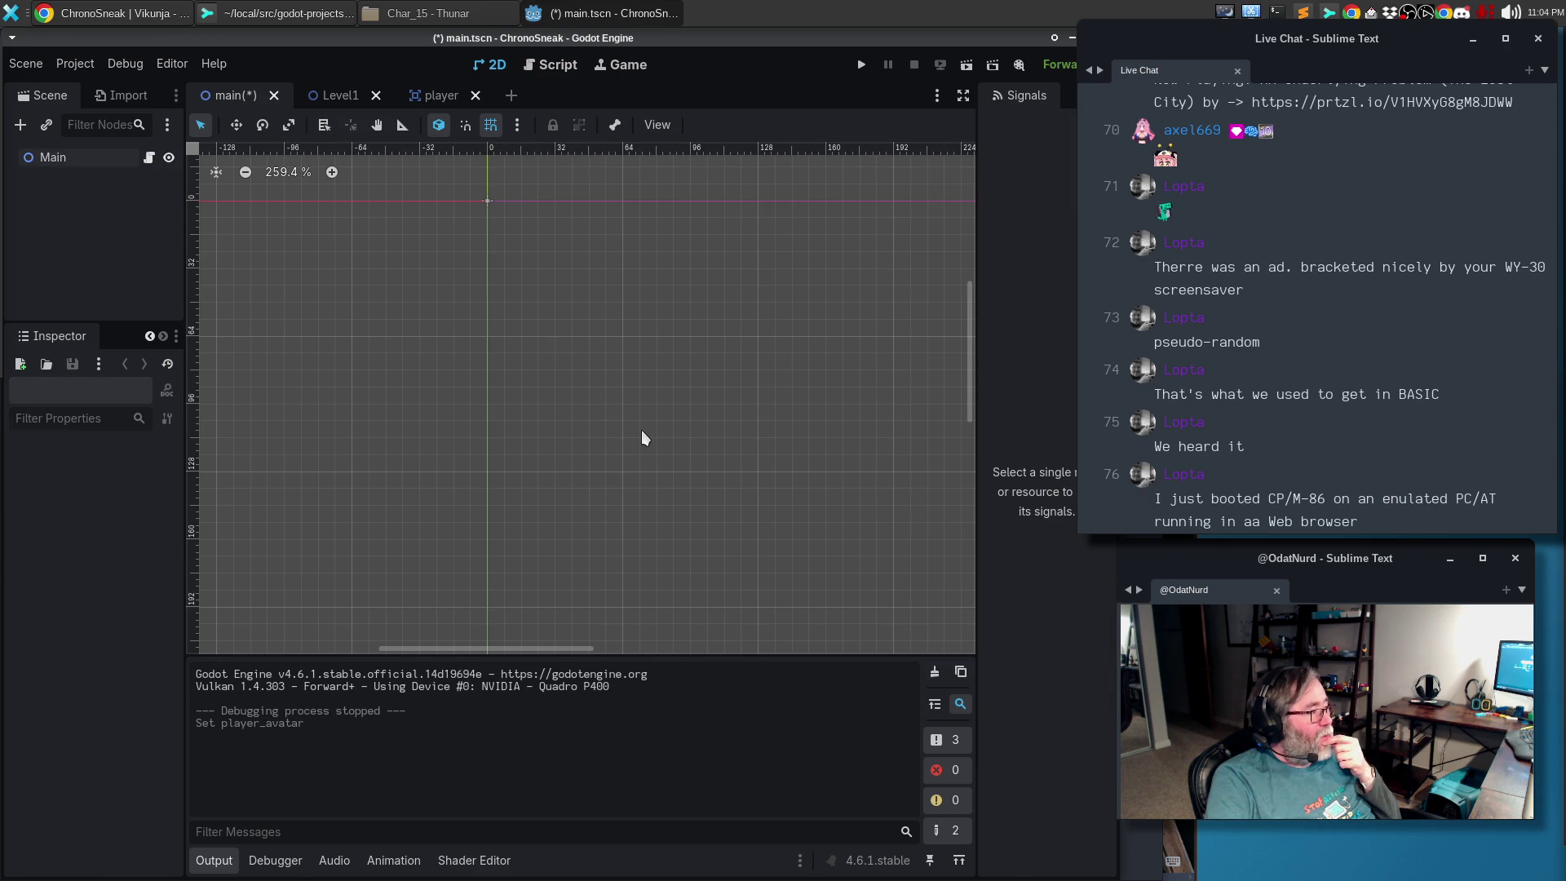
Save and run the game to try the avatar, then stop it
key(F5)
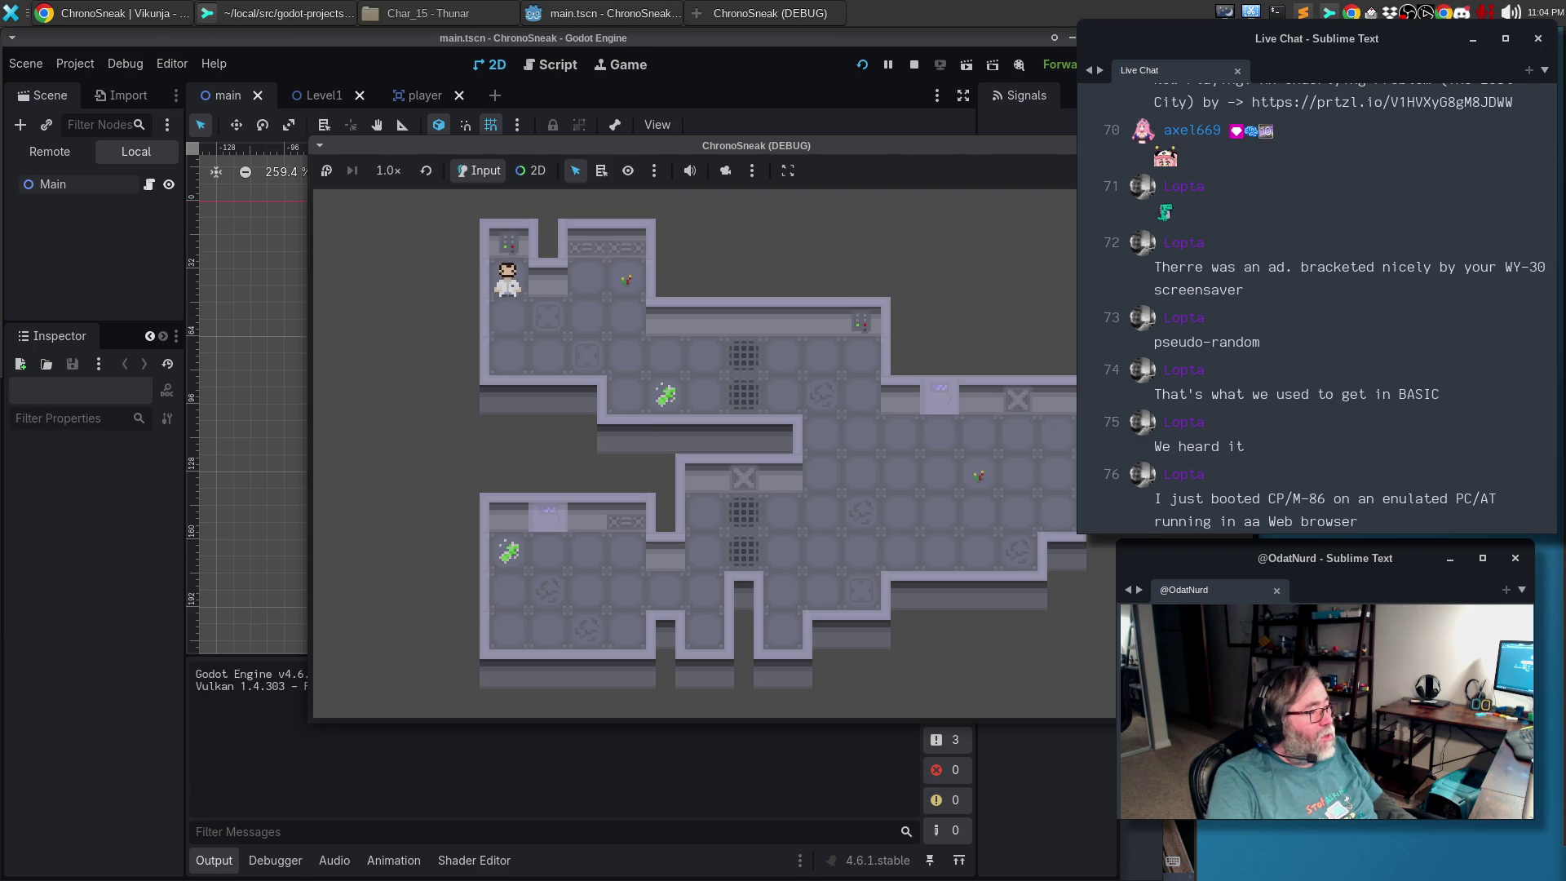
key(Escape)
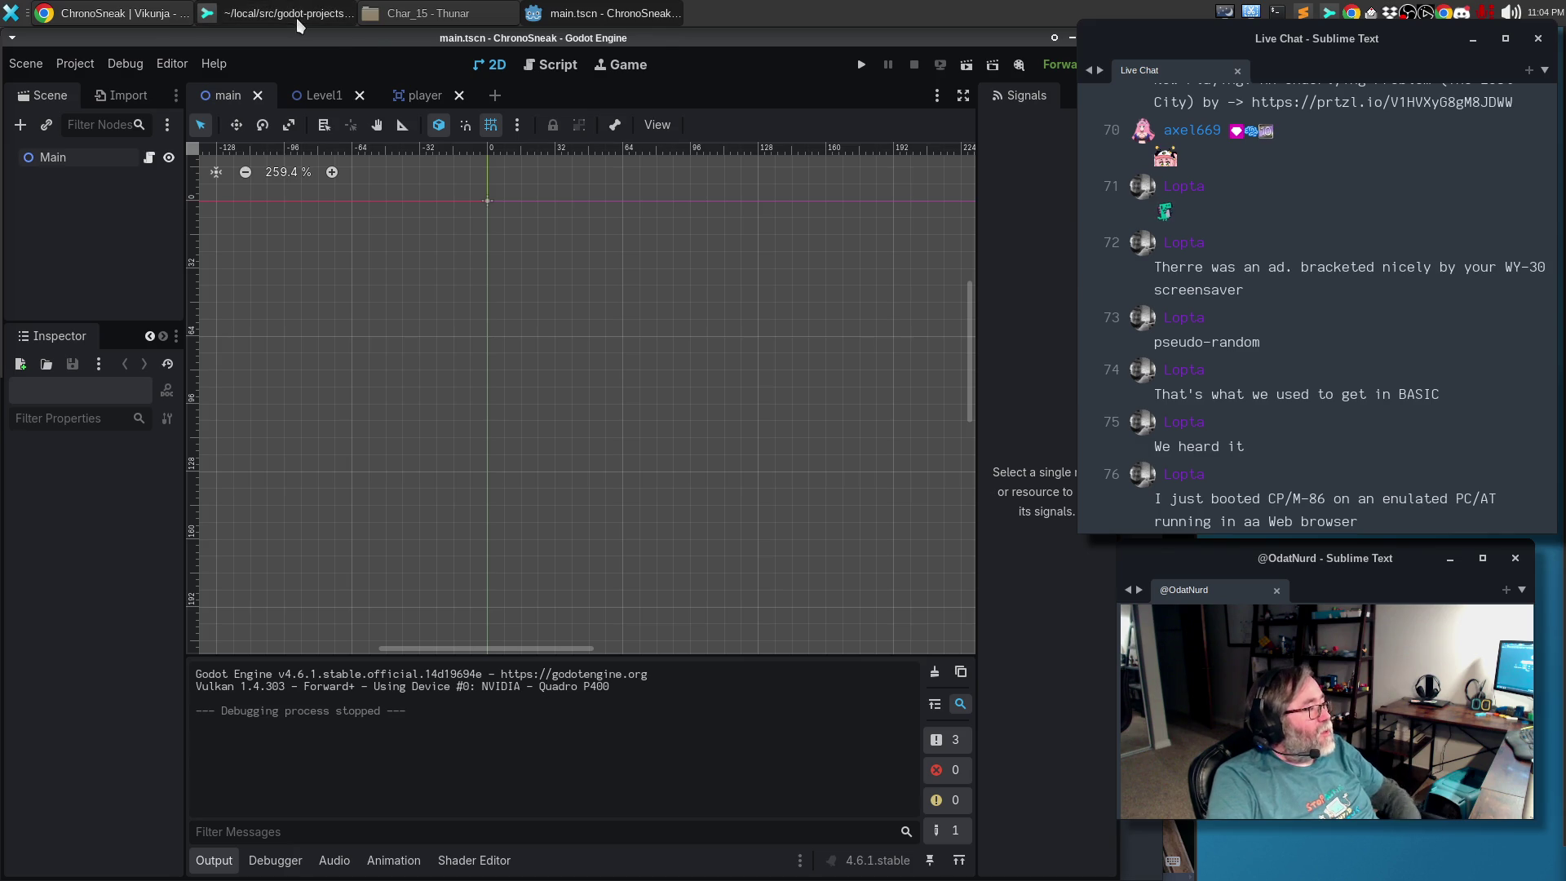
click(288, 13)
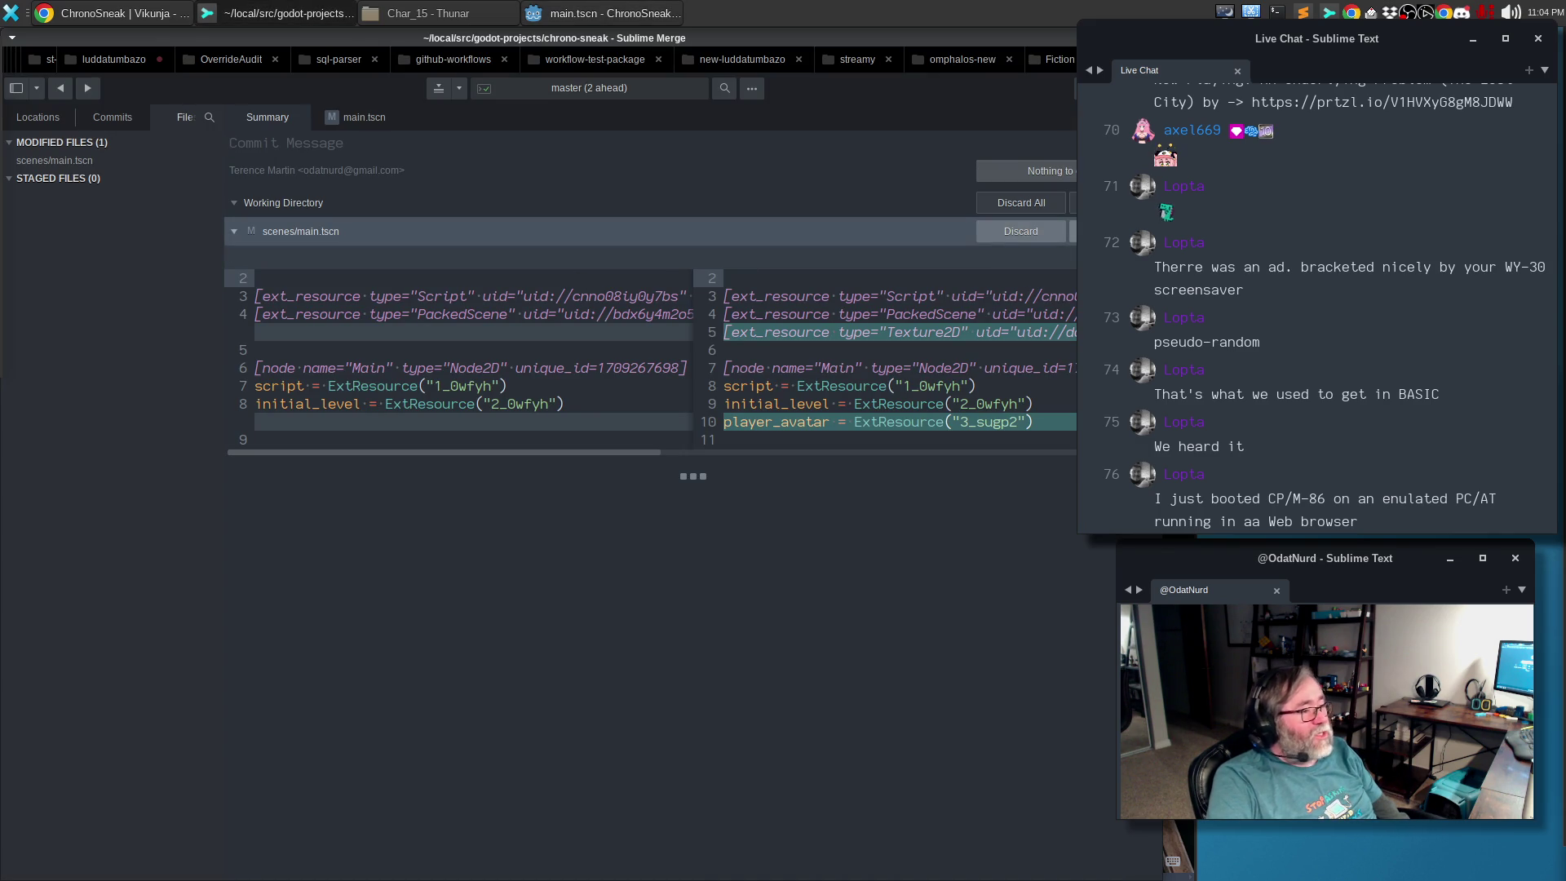
Stage scenes/main.tscn and view the commit list with it staged
click(1072, 230)
click(131, 118)
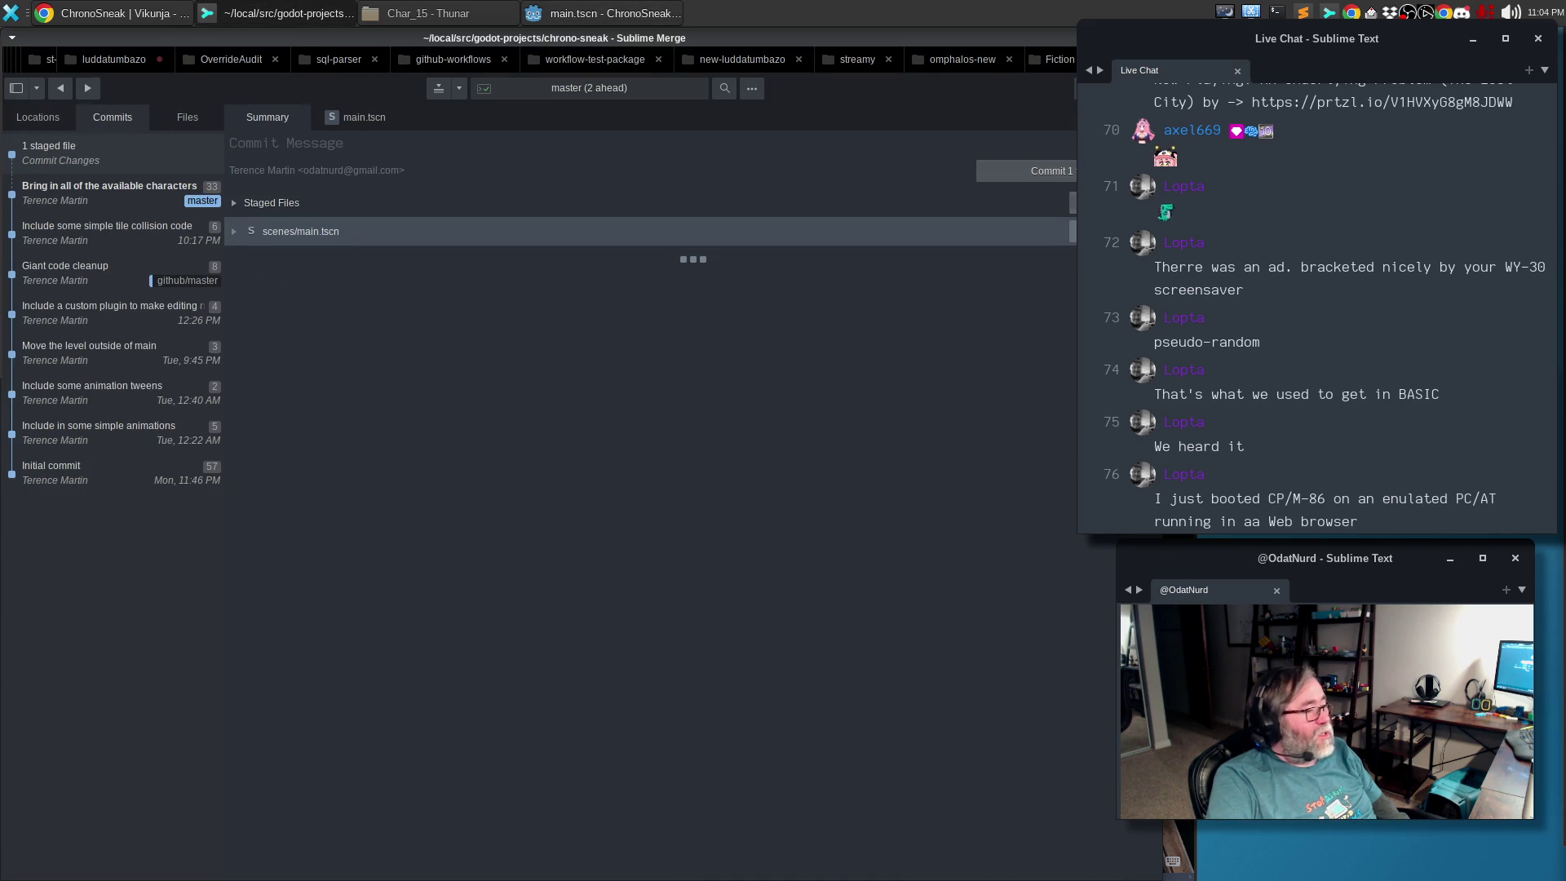